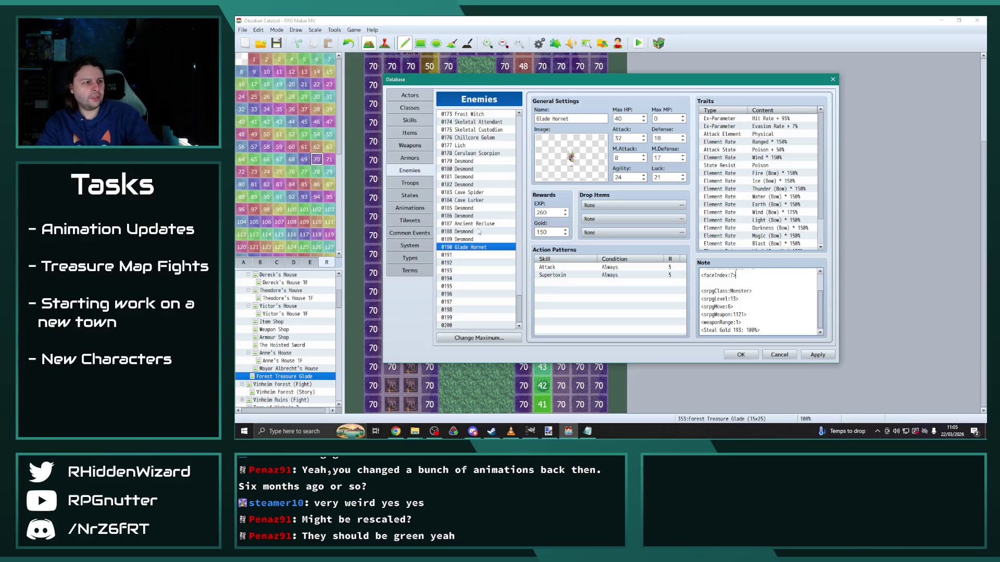
Step: Compare the Wasp Drone's stats with the Glade Hornet's, check the Hornet's Note, and close the database
{"action": "left_click_drag", "start_coordinate": [520, 311], "coordinate": [540, 177]}
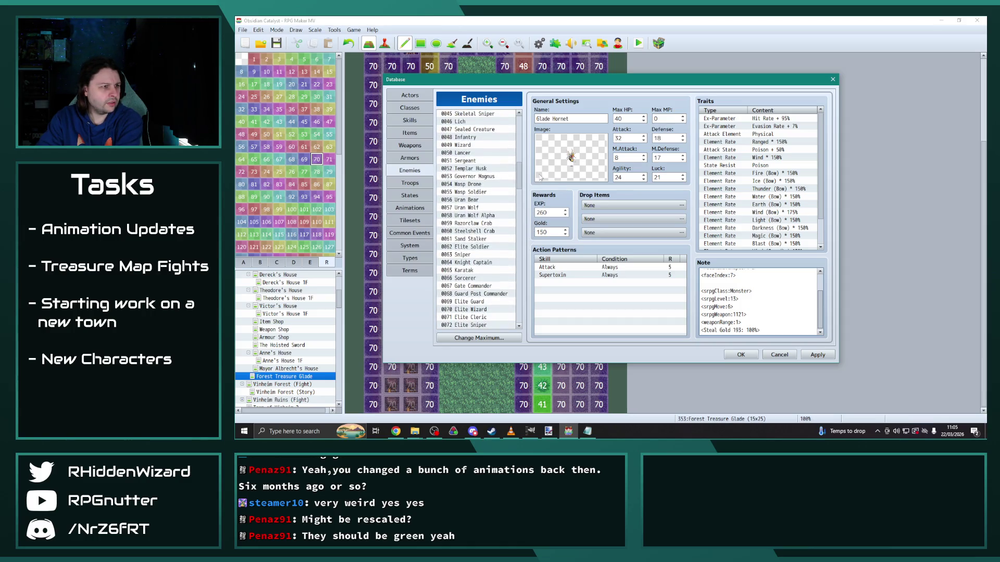
{"action": "left_click", "coordinate": [477, 184]}
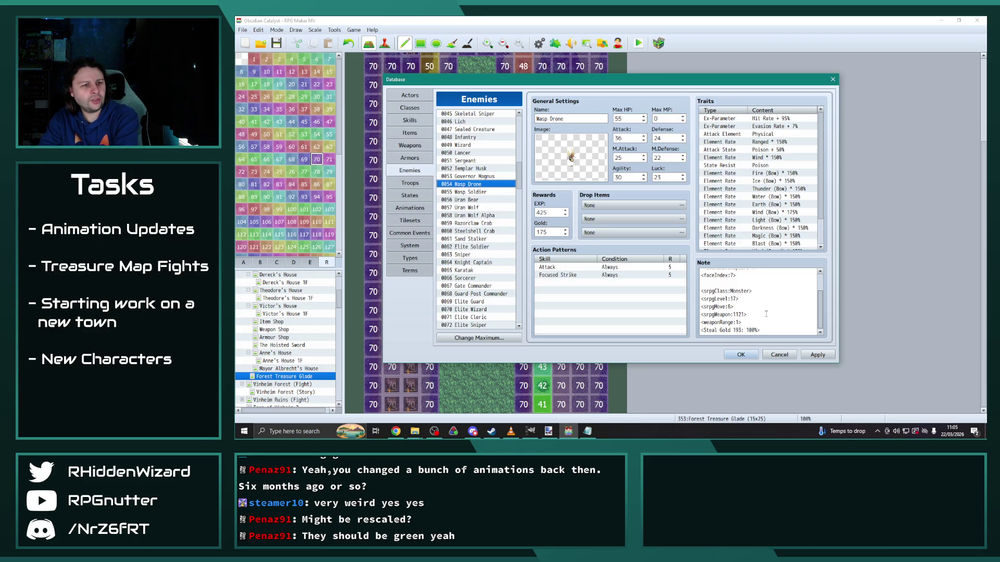
{"action": "left_click_drag", "start_coordinate": [519, 179], "coordinate": [519, 310]}
{"action": "left_click", "coordinate": [475, 247]}
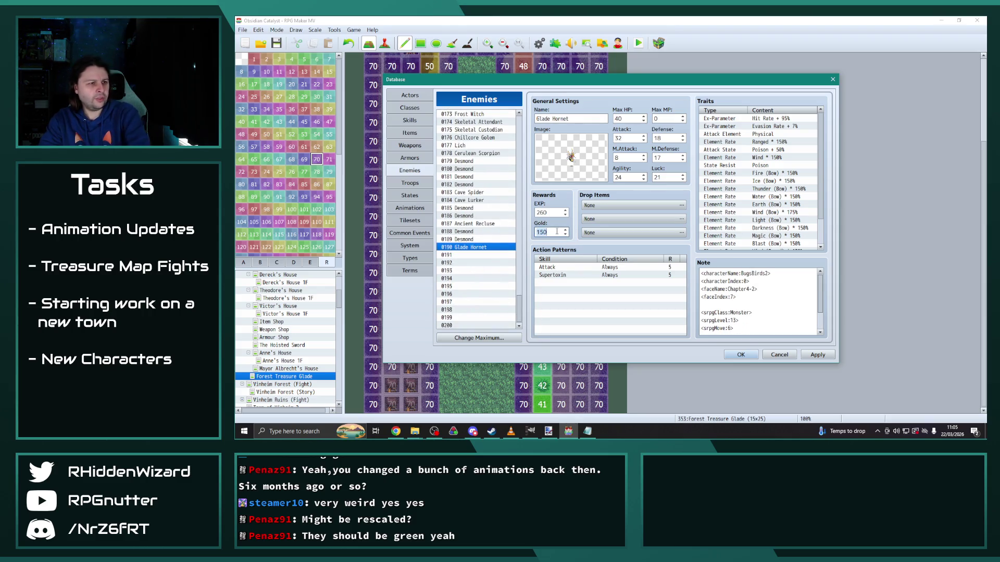
{"action": "scroll", "coordinate": [737, 306], "scroll_direction": "down", "scroll_amount": 1}
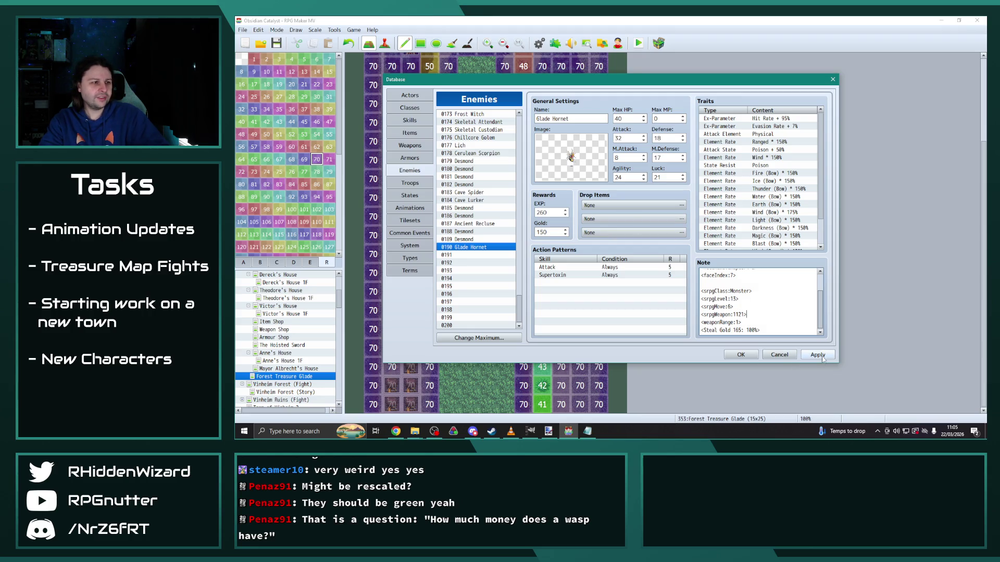
{"action": "left_click", "coordinate": [740, 356]}
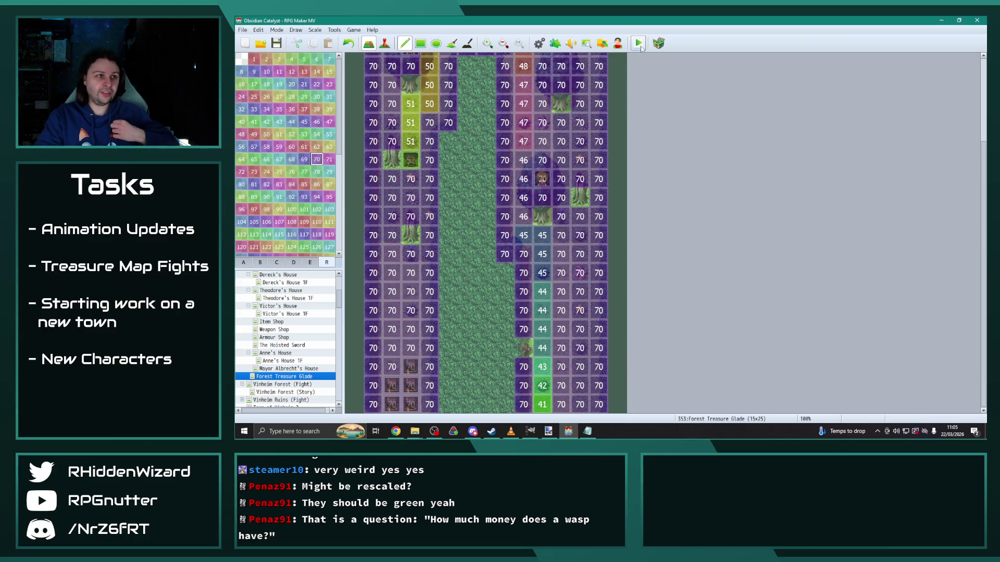
Step: Save the project, start a playtest, and maximize the game window
{"action": "left_click", "coordinate": [638, 43]}
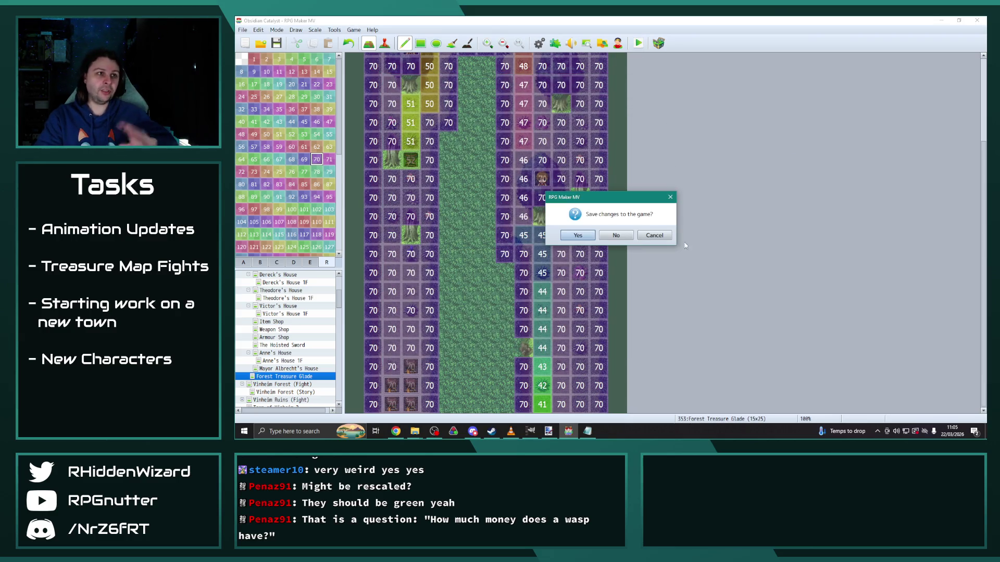
{"action": "left_click", "coordinate": [577, 236]}
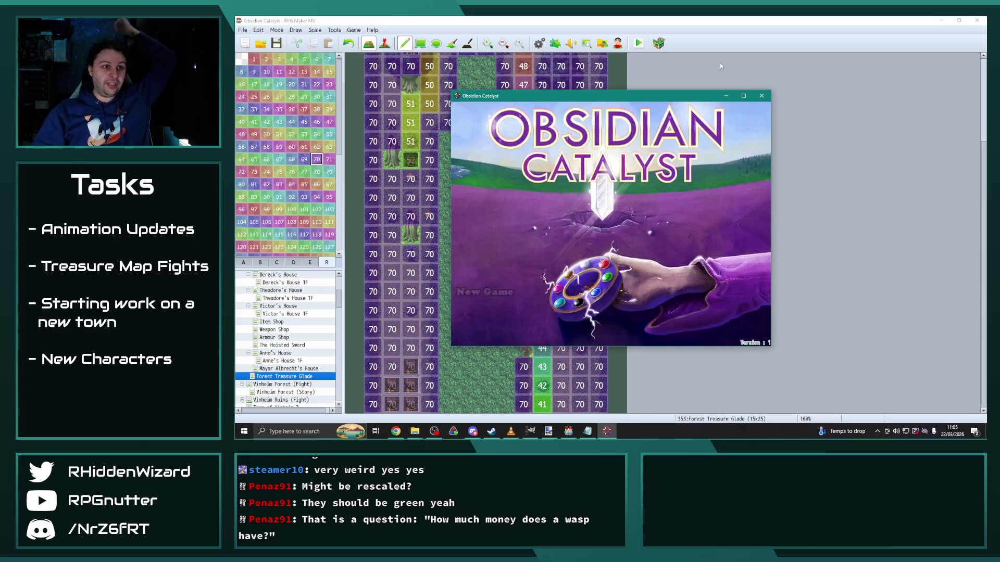
{"action": "left_click", "coordinate": [744, 97]}
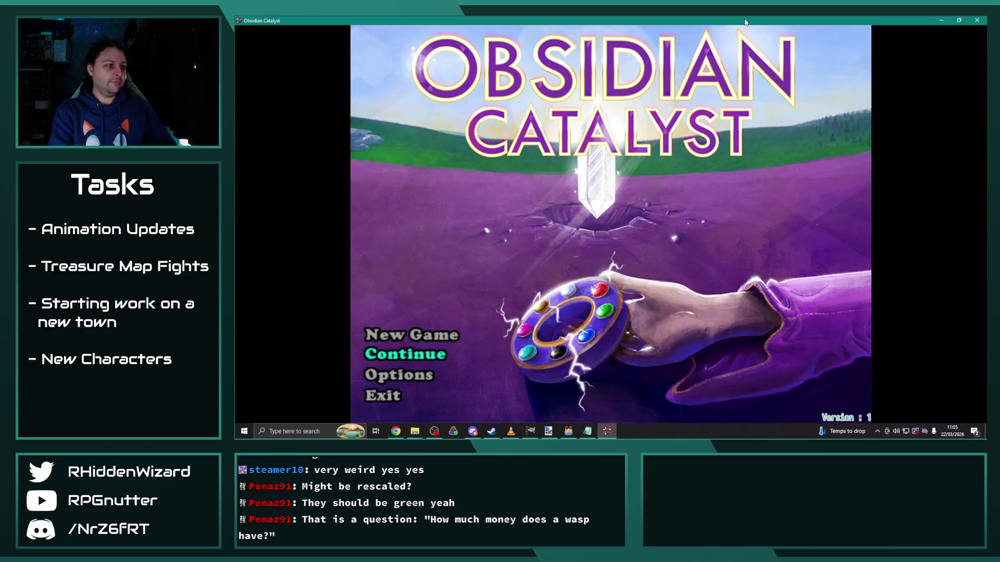
Step: Load save File 9 and walk the hero through the bedroom into the Forest Treasure Glade
{"action": "key", "text": "Return"}
{"action": "key", "text": "Down"}
{"action": "key", "text": "Down"}
{"action": "key", "text": "Return"}
{"action": "key", "text": "Return"}
{"action": "key", "text": "Return"}
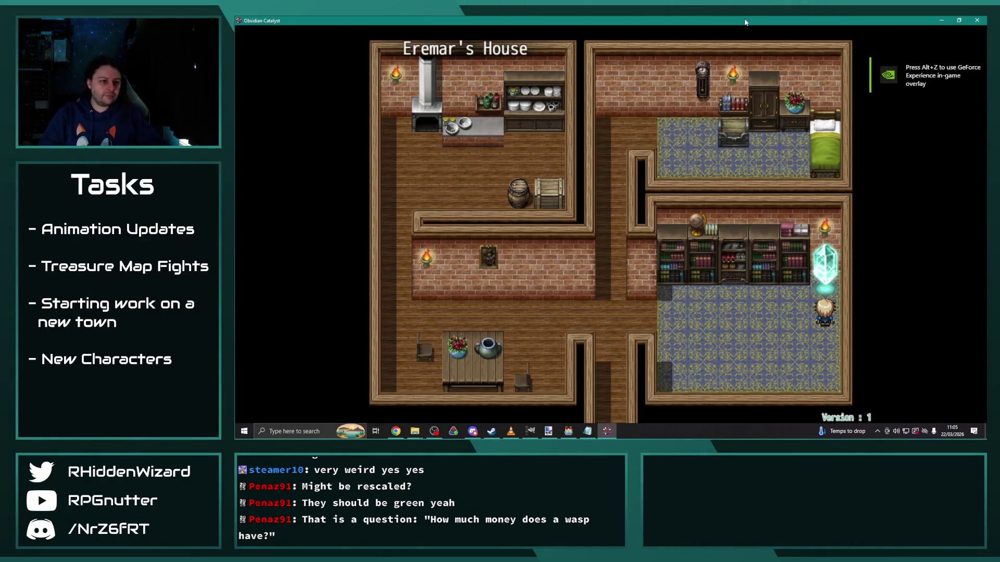
{"action": "key", "text": "Left"}
{"action": "key", "text": "Up"}
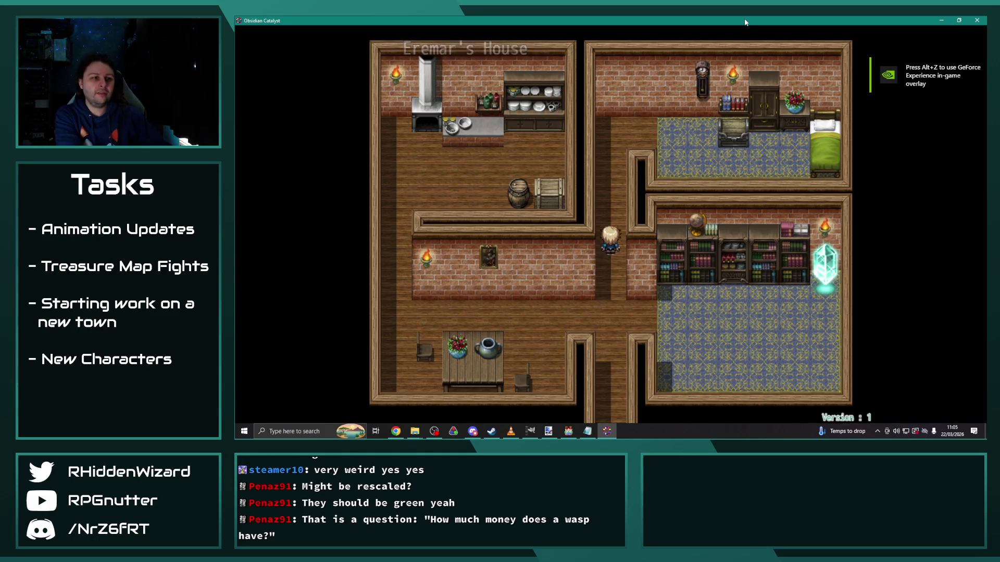
{"action": "key", "text": "Right"}
{"action": "key", "text": "Down"}
{"action": "key", "text": "Return"}
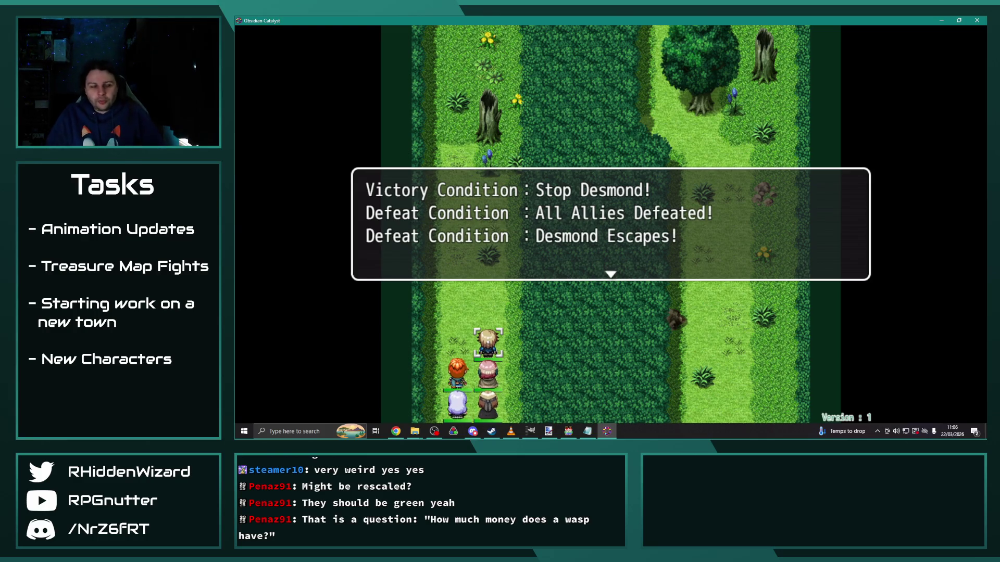
Step: Dismiss the battle conditions and have Anne, Adelle, Eremar and Theodore wait
{"action": "key", "text": "Return"}
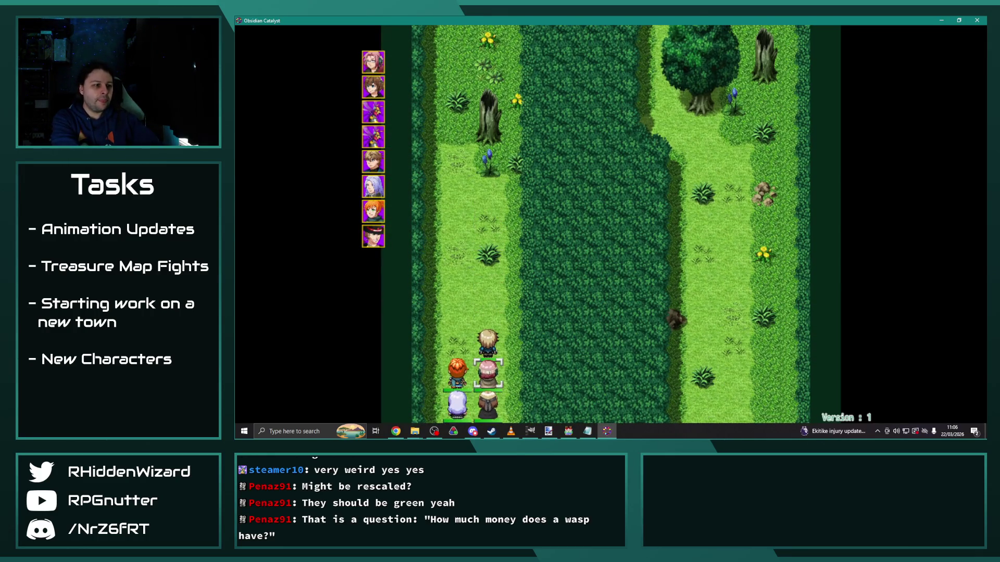
{"action": "key", "text": "Return"}
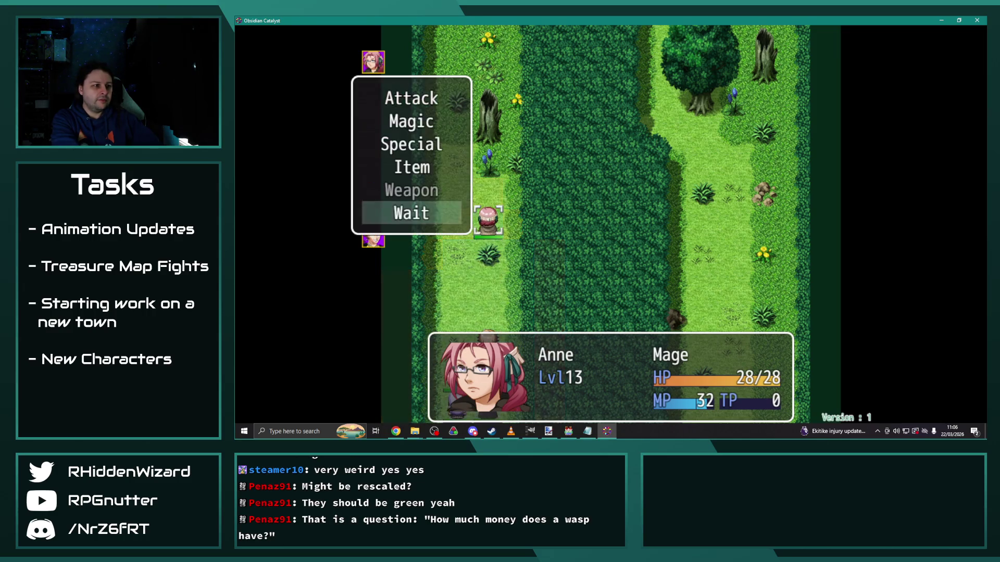
{"action": "key", "text": "Return"}
{"action": "key", "text": "Up"}
{"action": "key", "text": "Up"}
{"action": "key", "text": "Up"}
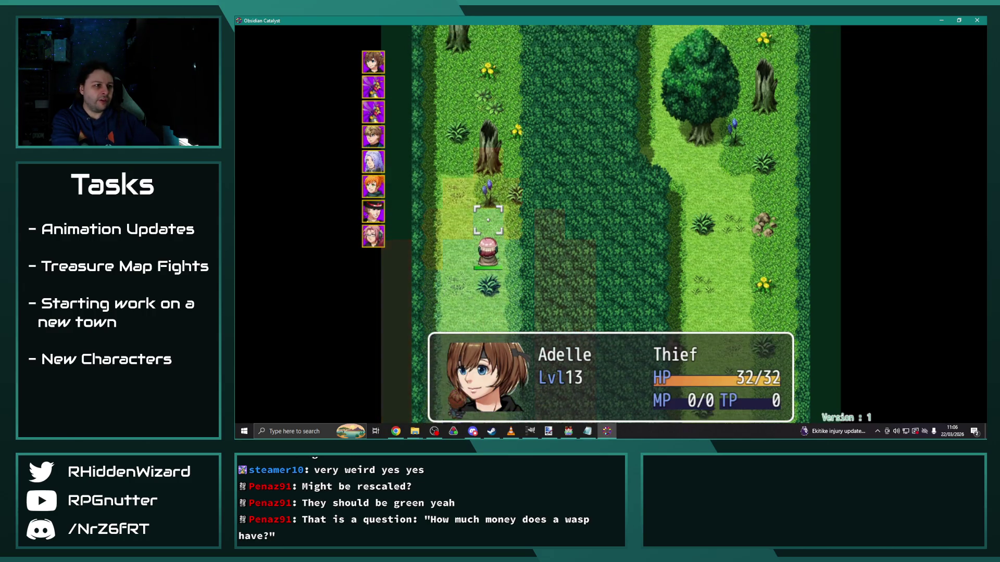
{"action": "key", "text": "Return"}
{"action": "key", "text": "Return"}
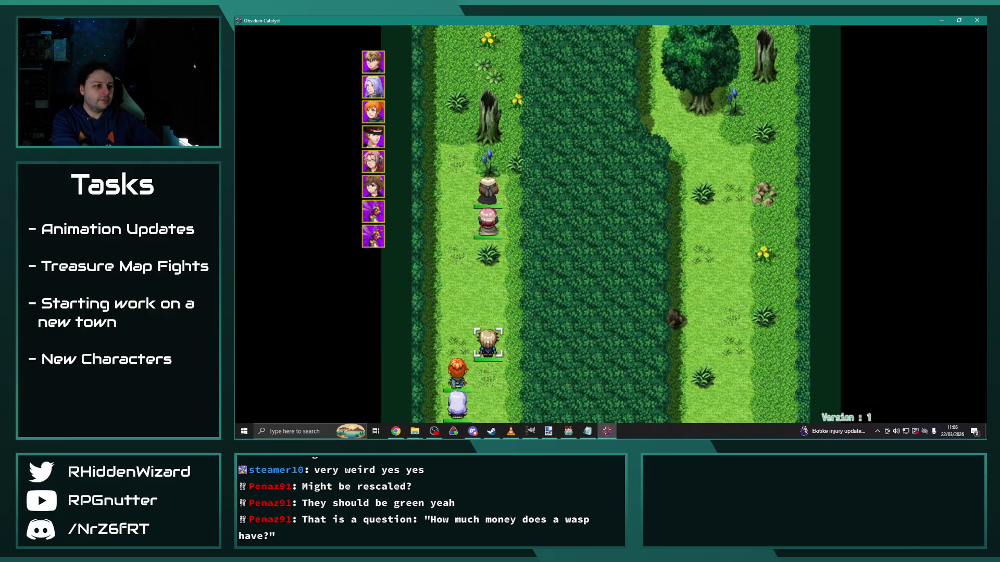
{"action": "key", "text": "Return"}
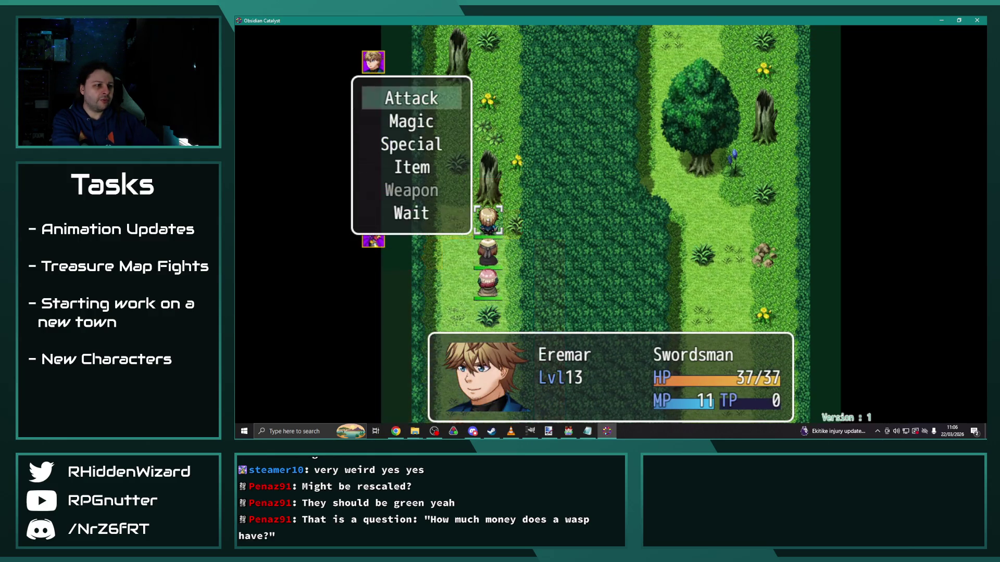
{"action": "key", "text": "Up"}
{"action": "key", "text": "Return"}
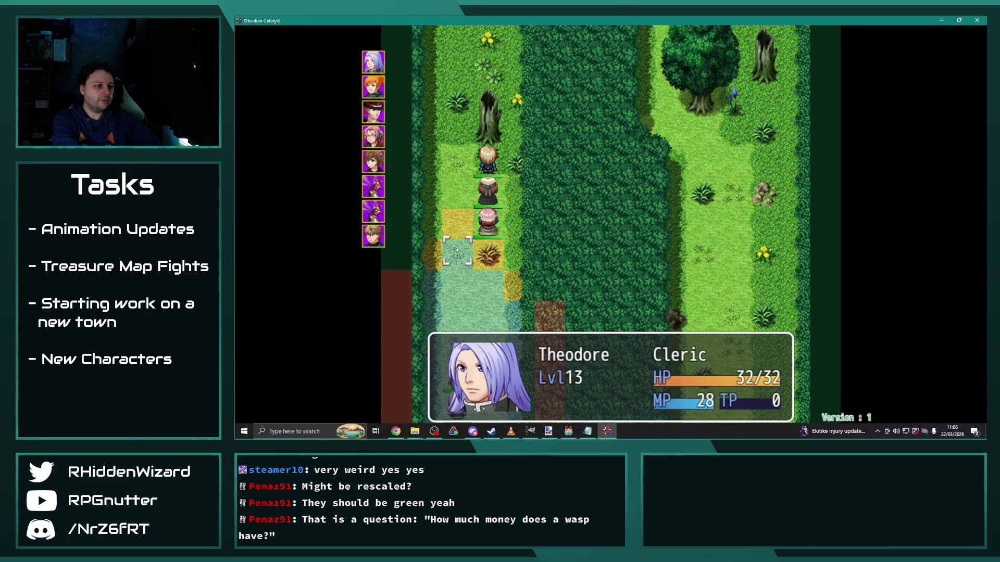
{"action": "key", "text": "Up"}
{"action": "key", "text": "Return"}
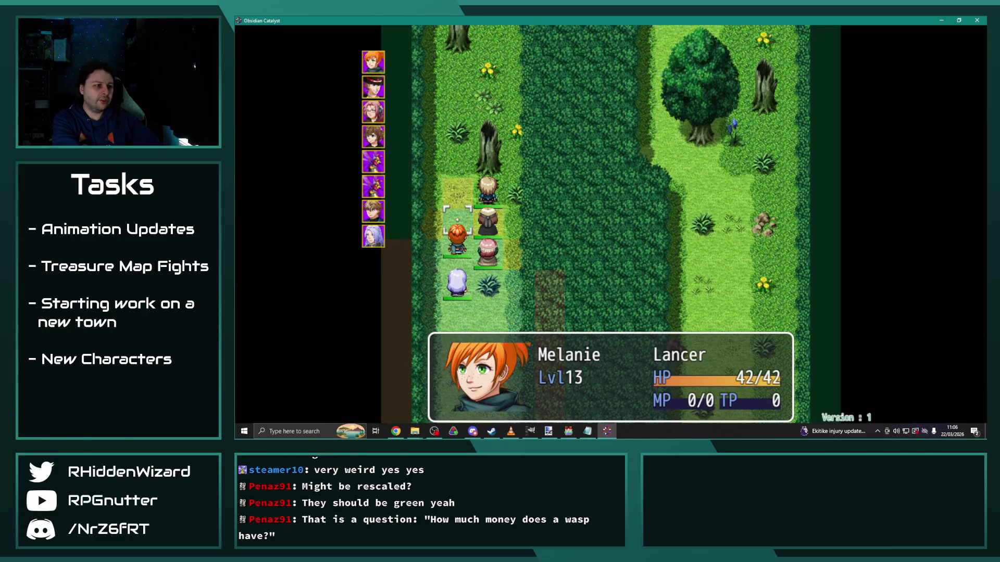
Step: Have Melanie, Anne, Eremar and Theodore wait another round, then switch back to the editor
{"action": "key", "text": "Return"}
{"action": "key", "text": "Up"}
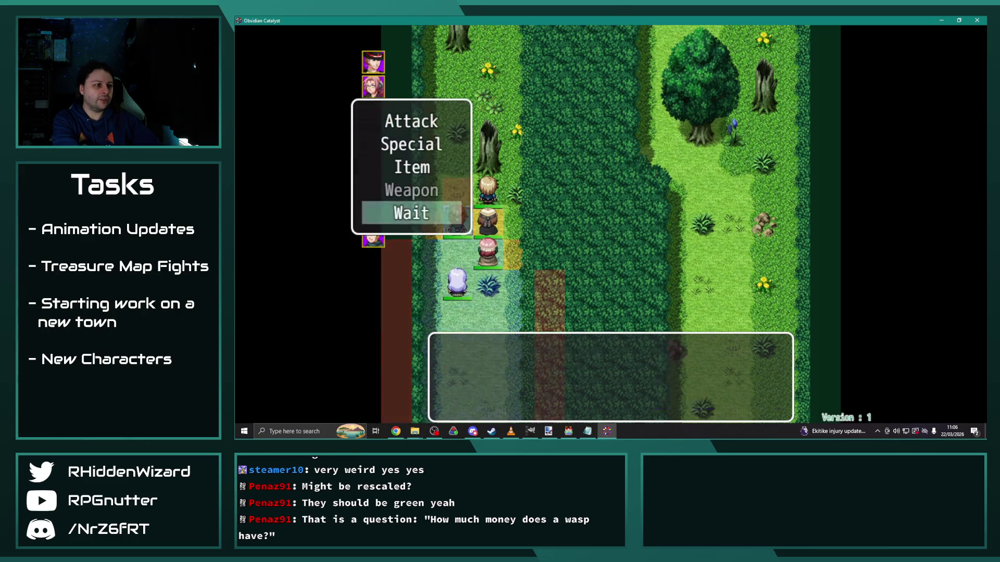
{"action": "key", "text": "Return"}
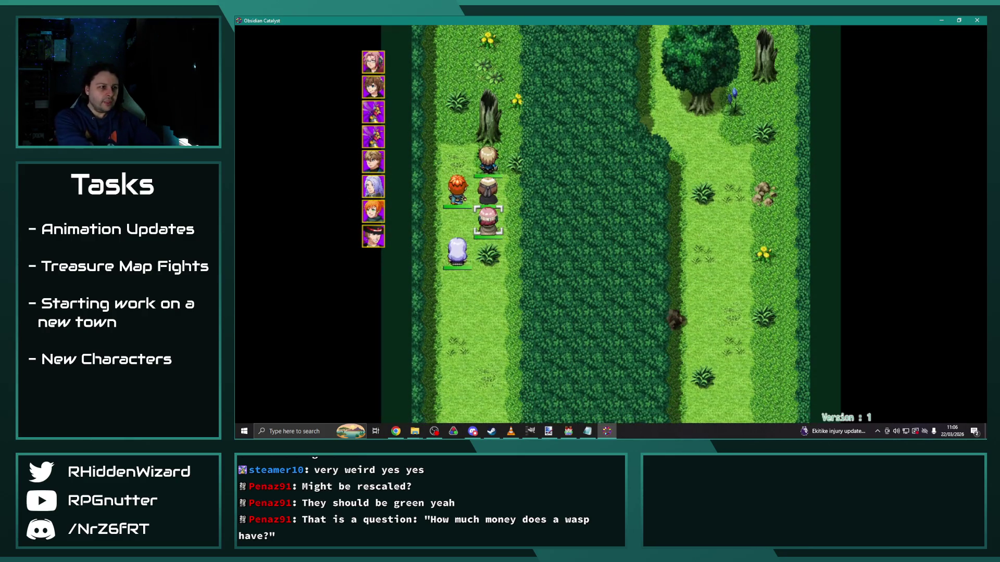
{"action": "key", "text": "Return"}
{"action": "key", "text": "Up"}
{"action": "key", "text": "Return"}
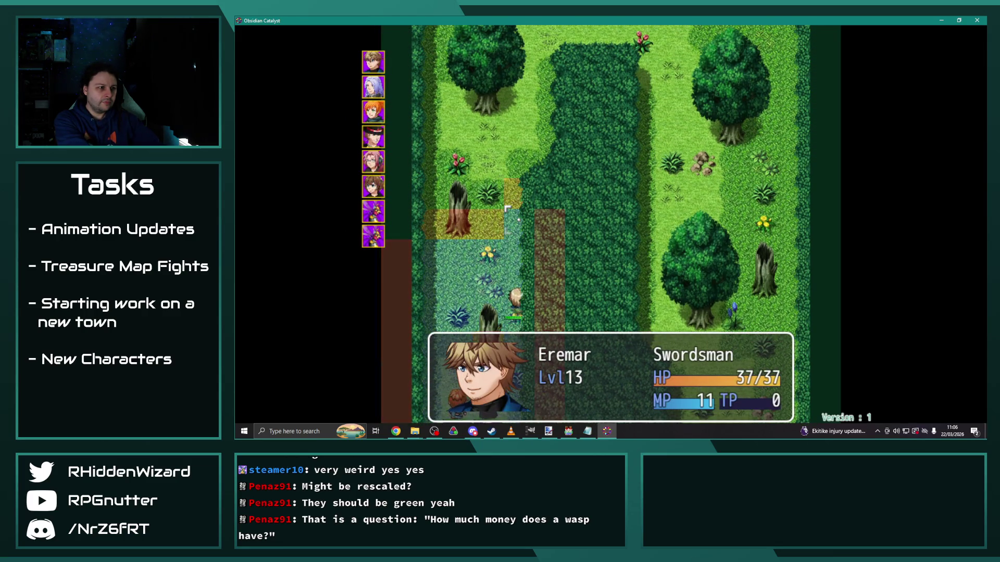
{"action": "key", "text": "Up"}
{"action": "key", "text": "Return"}
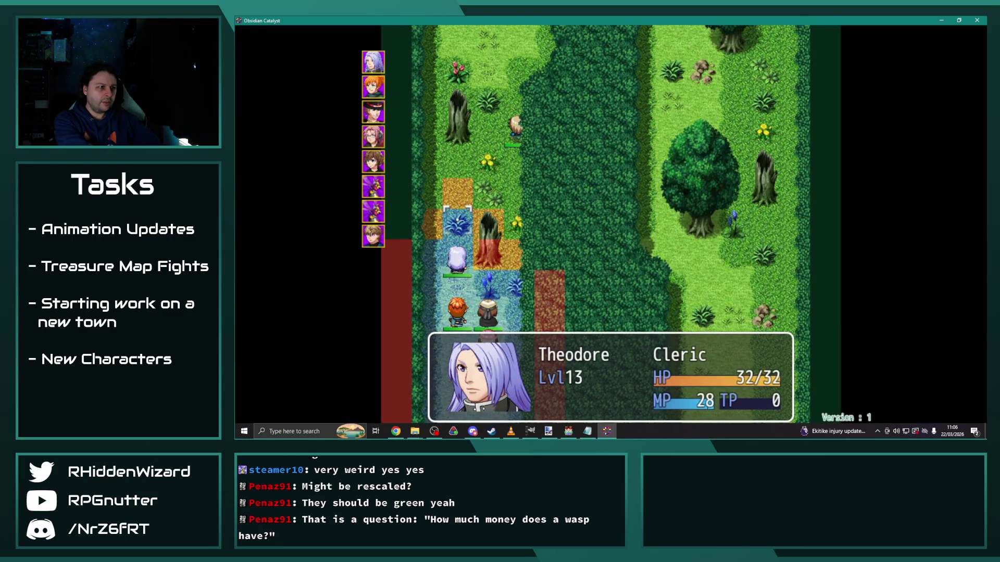
{"action": "key", "text": "Up"}
{"action": "key", "text": "Return"}
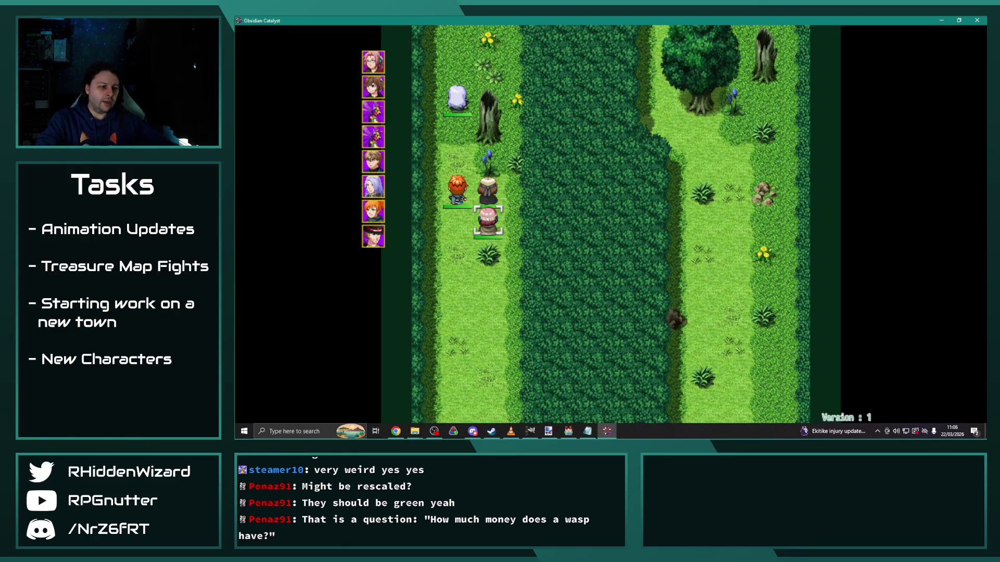
{"action": "left_click", "coordinate": [567, 432]}
{"action": "scroll", "coordinate": [439, 156], "scroll_direction": "up", "scroll_amount": 5}
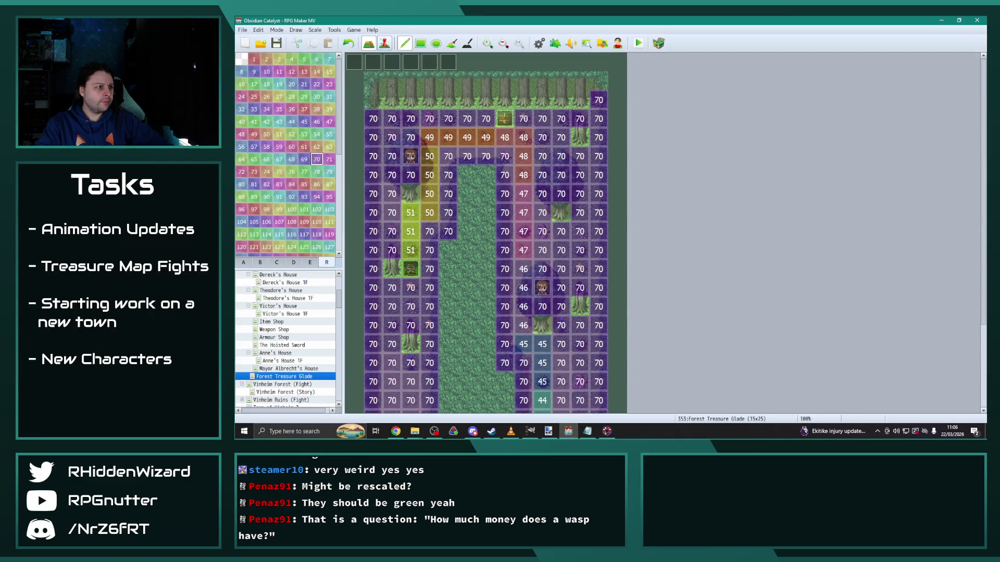
Step: Retarget the End of Turn event's Turn Up movement route from the player to Desmond, then resume the playtest
{"action": "left_click", "coordinate": [384, 44]}
{"action": "double_click", "coordinate": [410, 63]}
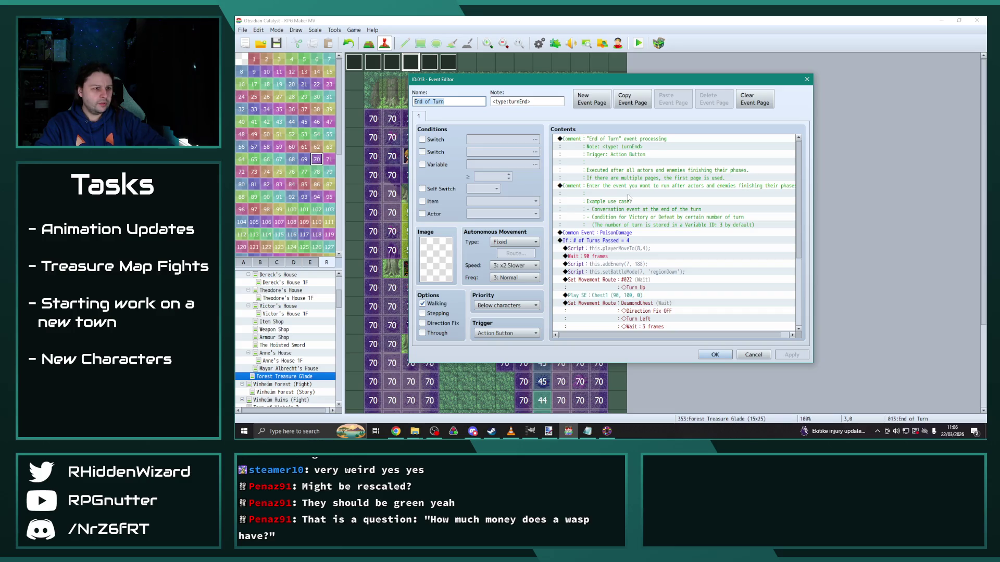
{"action": "scroll", "coordinate": [654, 239], "scroll_direction": "down", "scroll_amount": 2}
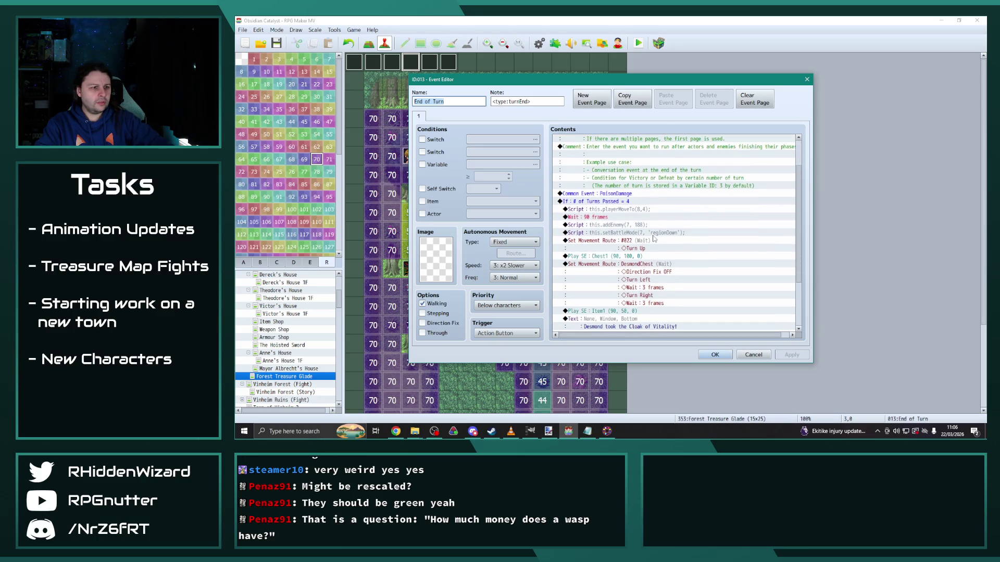
{"action": "left_click", "coordinate": [626, 244]}
{"action": "double_click", "coordinate": [625, 245]}
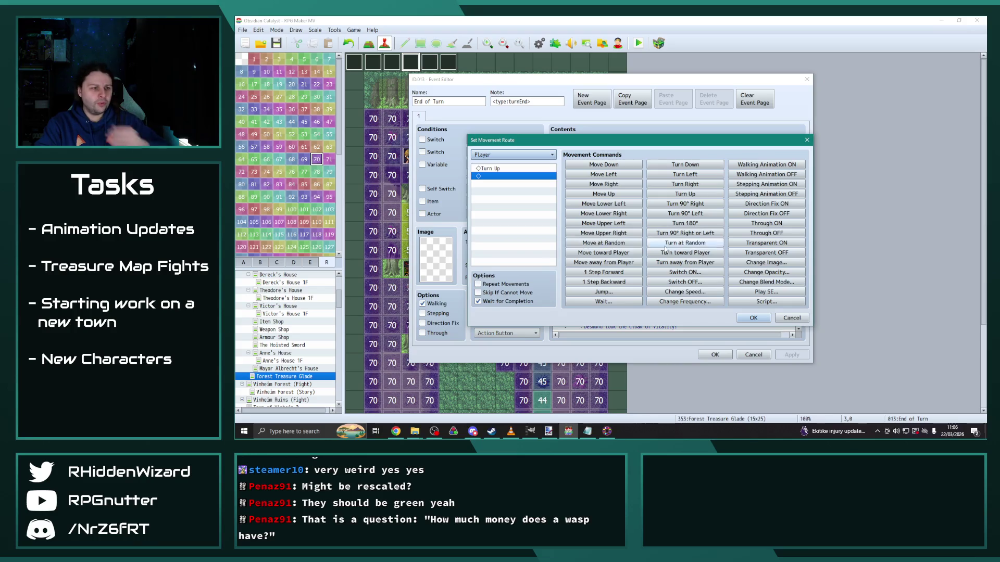
{"action": "left_click", "coordinate": [504, 155]}
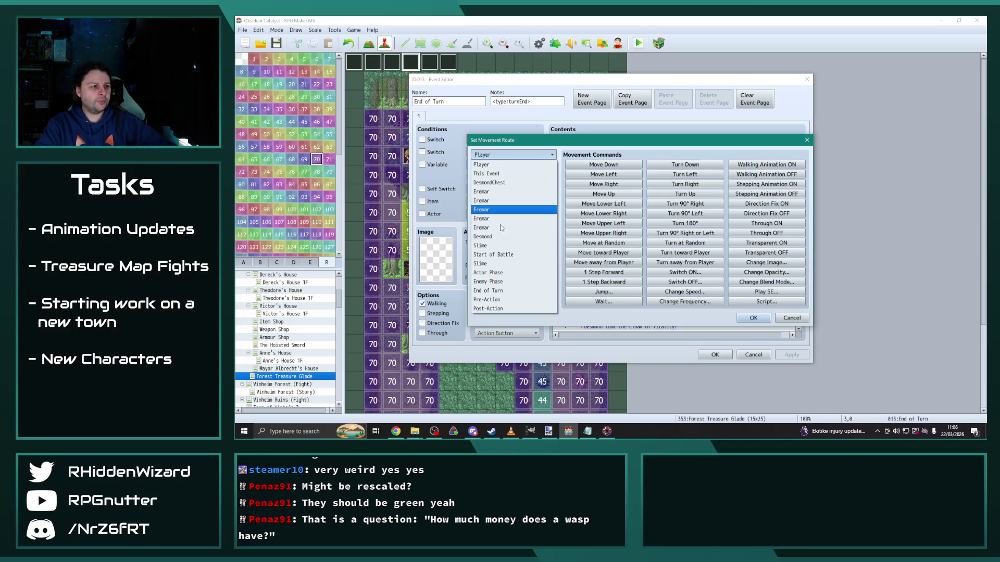
{"action": "left_click", "coordinate": [502, 240]}
{"action": "left_click", "coordinate": [763, 318]}
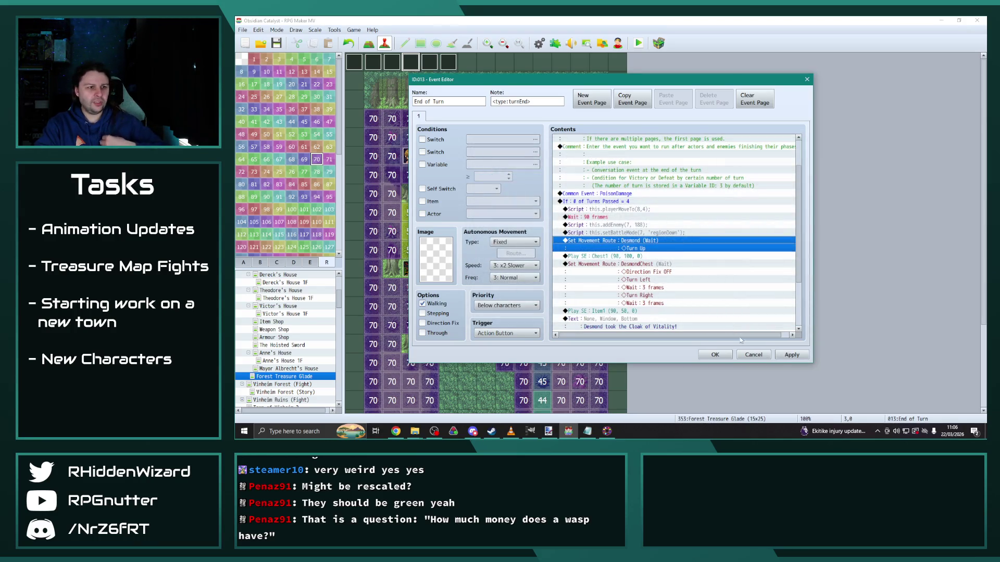
{"action": "left_click", "coordinate": [788, 358]}
{"action": "left_click", "coordinate": [715, 356]}
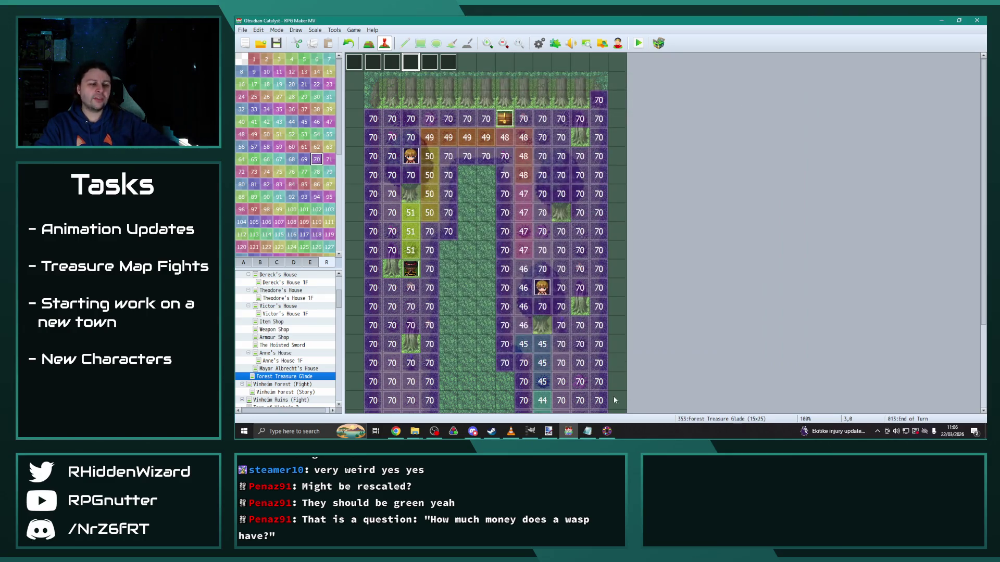
{"action": "left_click", "coordinate": [605, 430]}
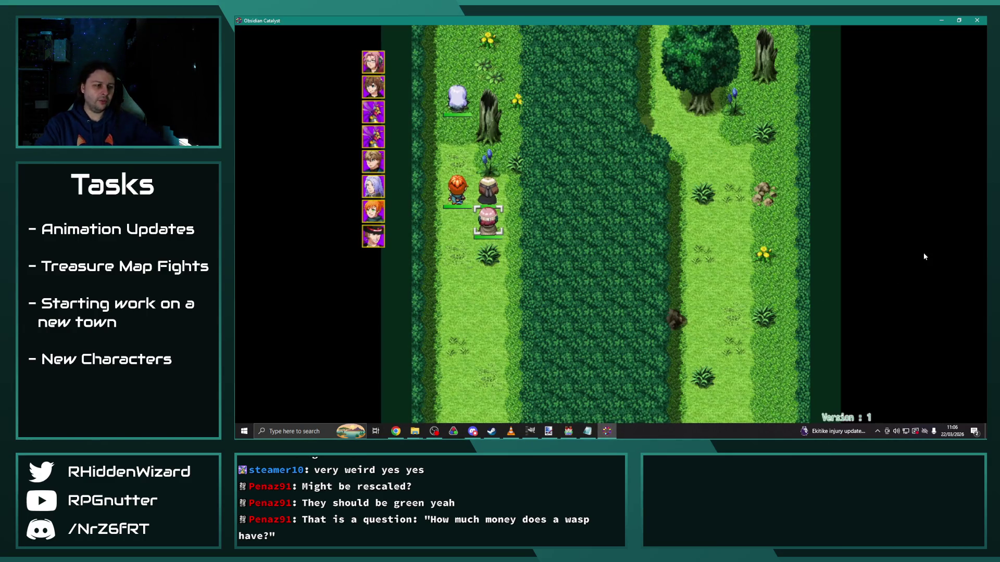
Step: Have Anne wait, then open Eremar's equipment and unequip his main-hand Iron Sword
{"action": "key", "text": "Return"}
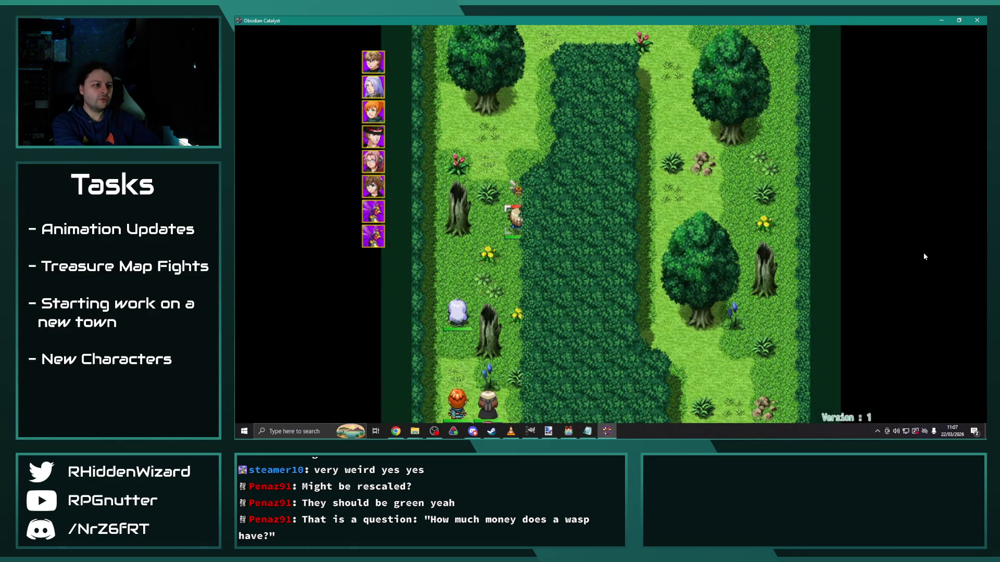
{"action": "key", "text": "Escape"}
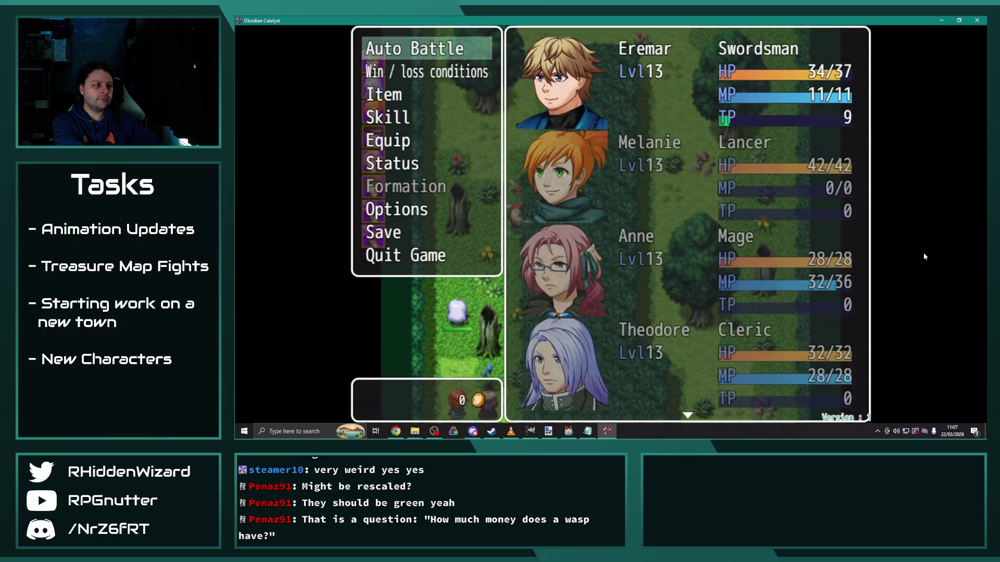
{"action": "key", "text": "Escape"}
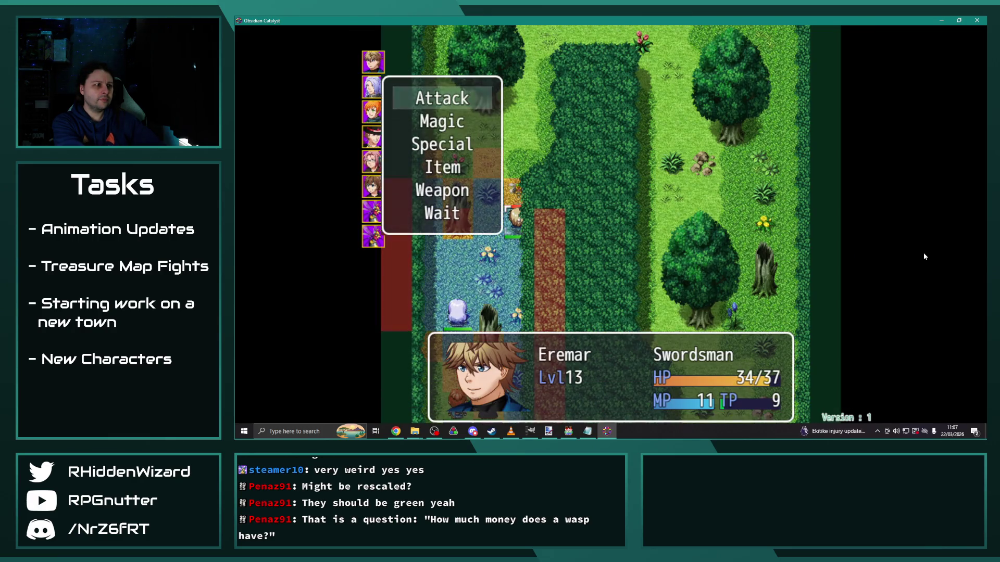
{"action": "key", "text": "Down"}
{"action": "key", "text": "Down"}
{"action": "key", "text": "Down"}
{"action": "key", "text": "Down"}
{"action": "key", "text": "Return"}
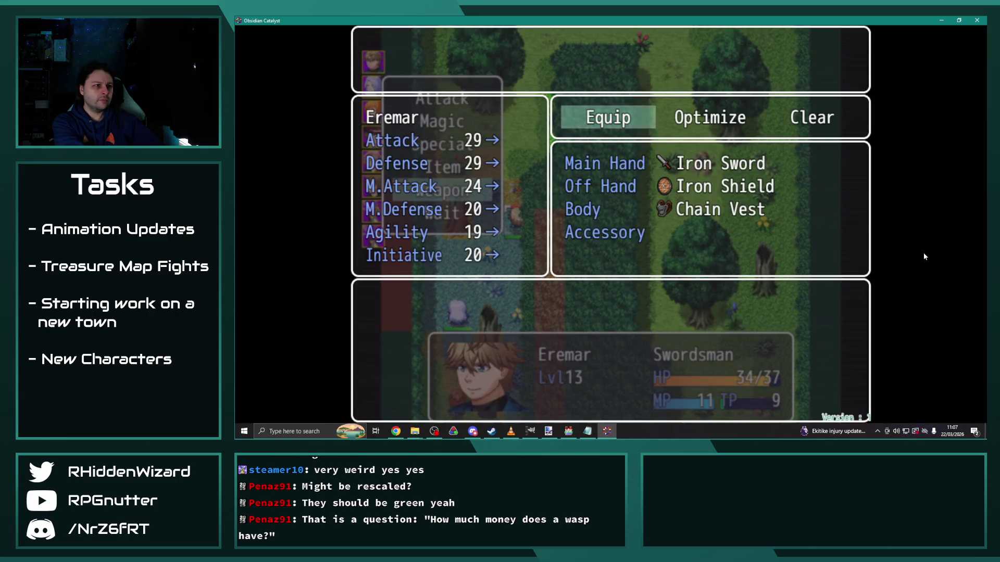
{"action": "key", "text": "Return"}
{"action": "key", "text": "Return"}
{"action": "key", "text": "Right"}
{"action": "key", "text": "Return"}
{"action": "key", "text": "Escape"}
{"action": "key", "text": "Escape"}
Step: Reopen Eremar's equipment and review his slots, including the Off Hand Iron Shield
{"action": "key", "text": "Up"}
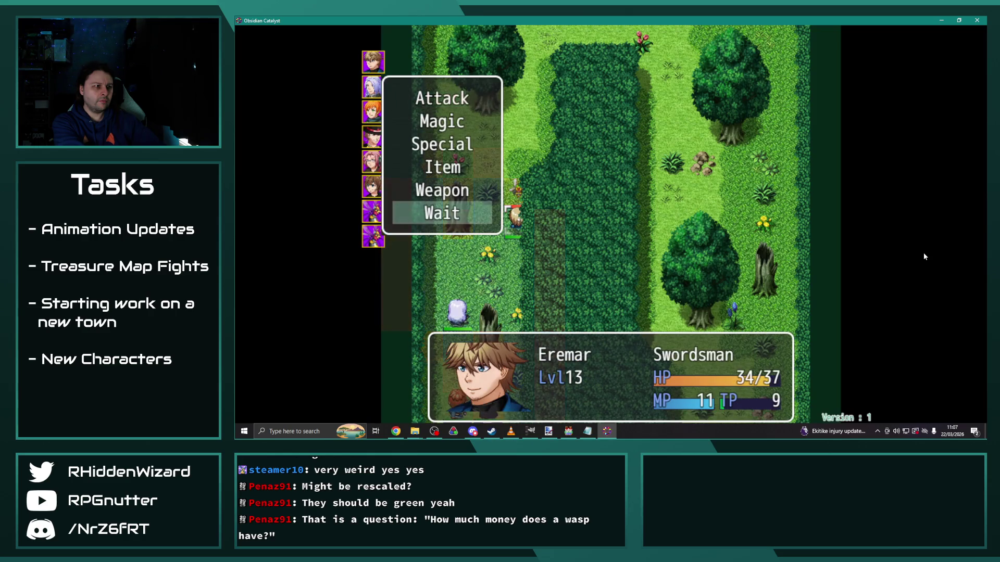
{"action": "key", "text": "Up"}
{"action": "key", "text": "Up"}
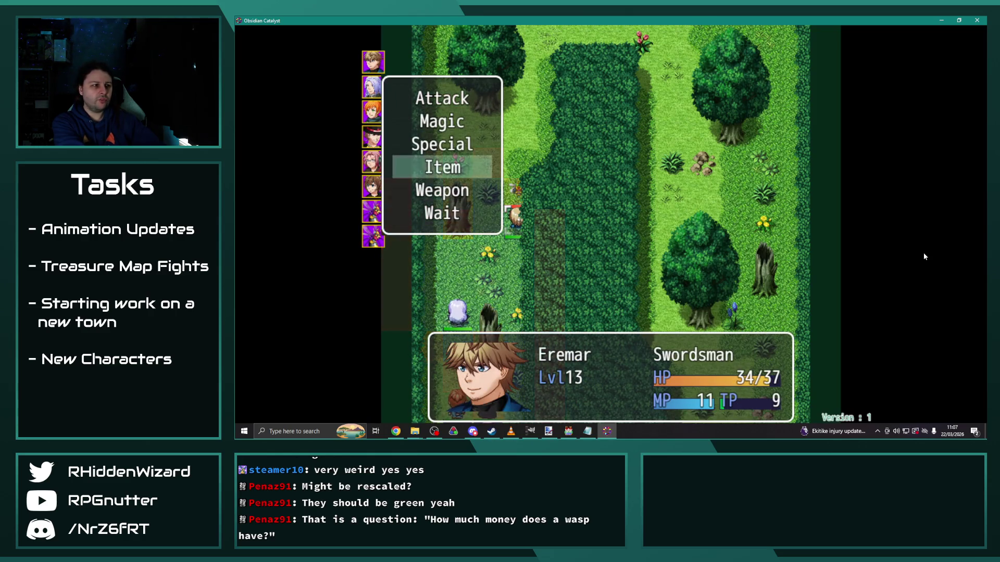
{"action": "key", "text": "Down"}
{"action": "key", "text": "Return"}
{"action": "key", "text": "Right"}
{"action": "key", "text": "Left"}
{"action": "key", "text": "Return"}
{"action": "key", "text": "Down"}
{"action": "key", "text": "Down"}
{"action": "key", "text": "Down"}
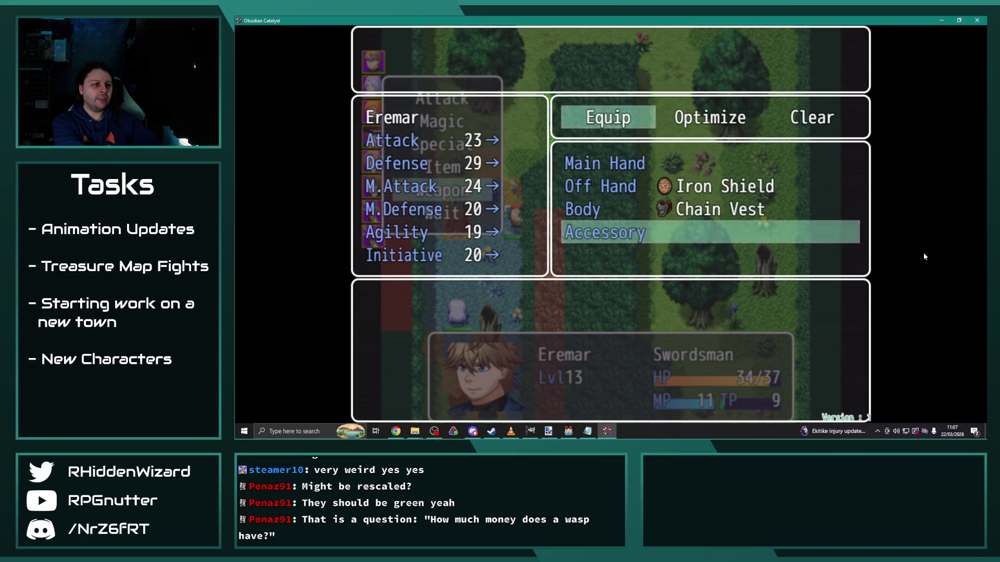
{"action": "key", "text": "Up"}
{"action": "key", "text": "Up"}
{"action": "key", "text": "Escape"}
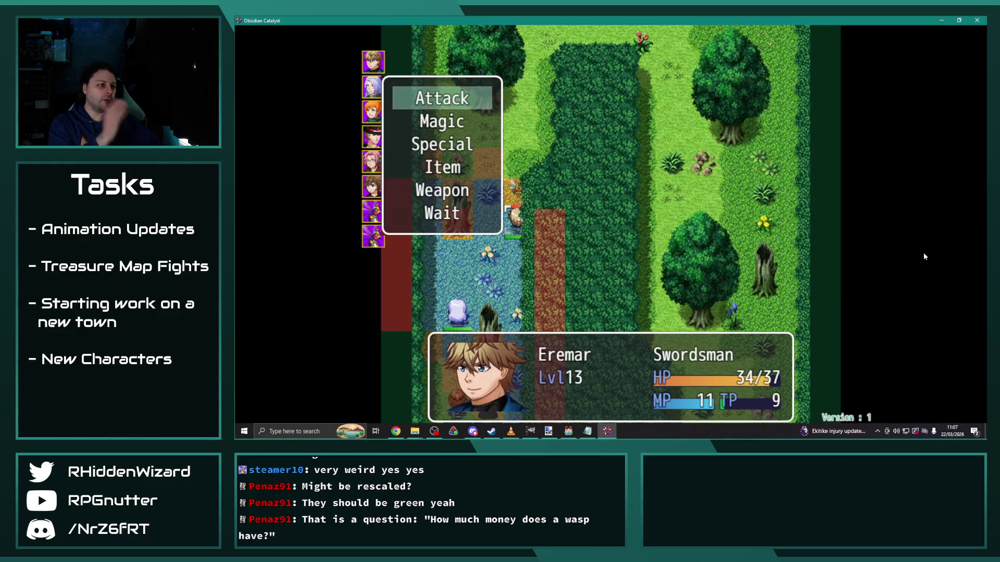
Step: Have Eremar and Theodore wait, read Desmond's chest dialogue, and let the Glade Hornet attack Eremar
{"action": "key", "text": "Up"}
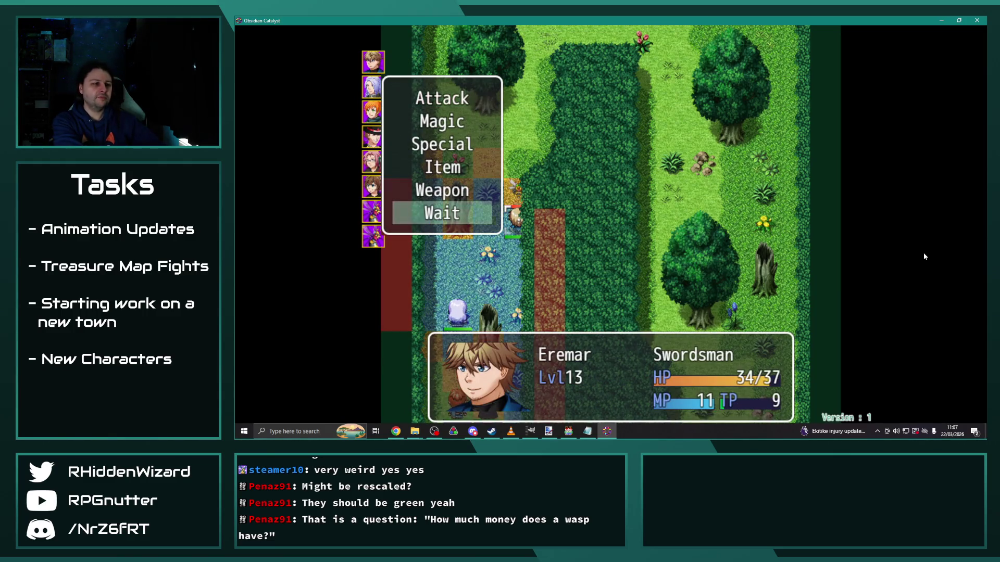
{"action": "key", "text": "Return"}
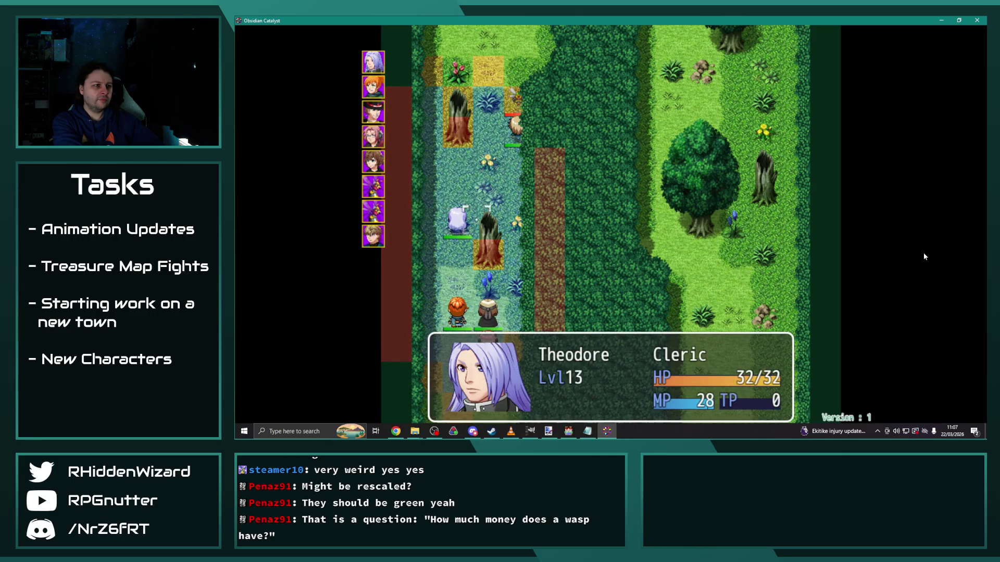
{"action": "key", "text": "Return"}
{"action": "key", "text": "Up"}
{"action": "key", "text": "Return"}
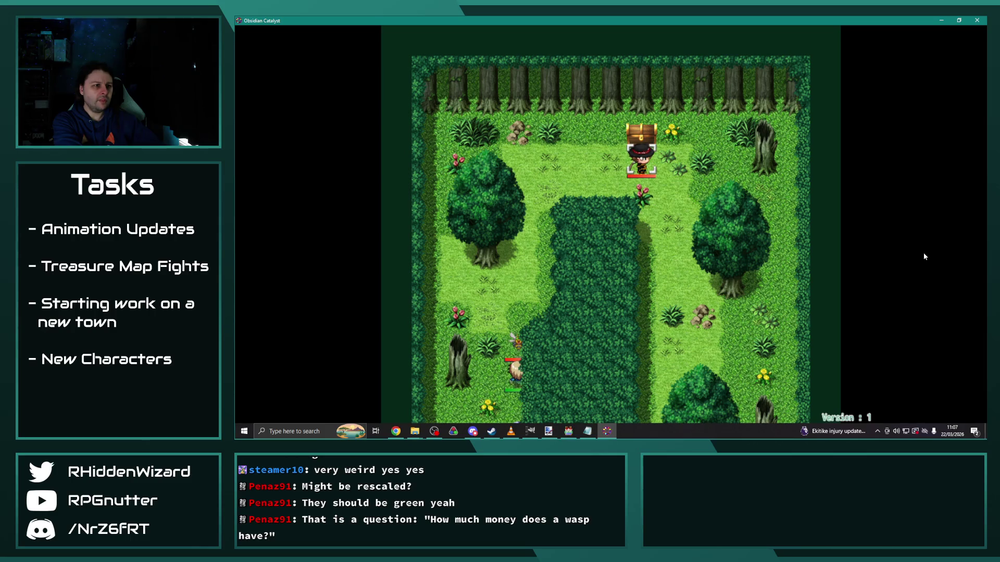
{"action": "key", "text": "Return"}
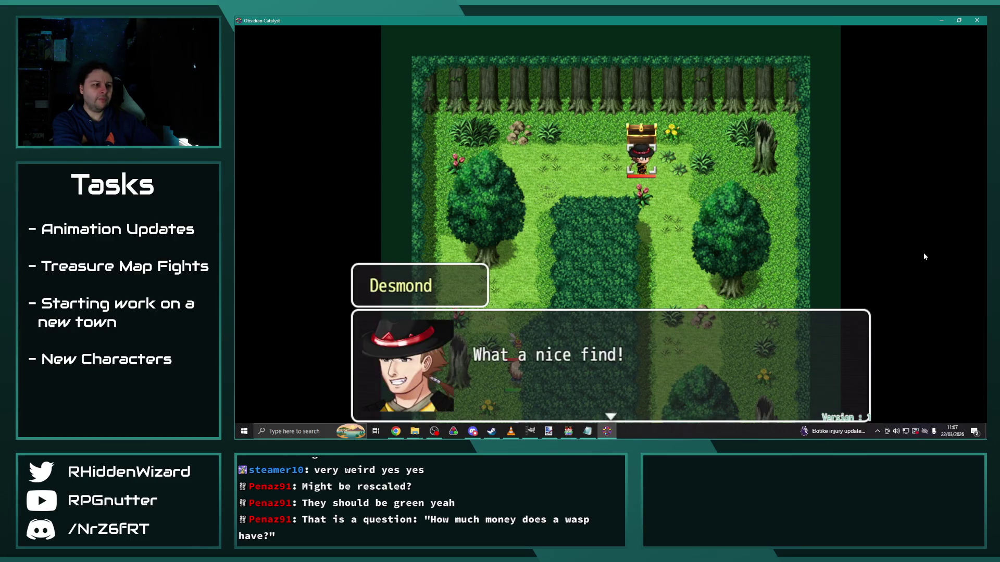
{"action": "key", "text": "Return"}
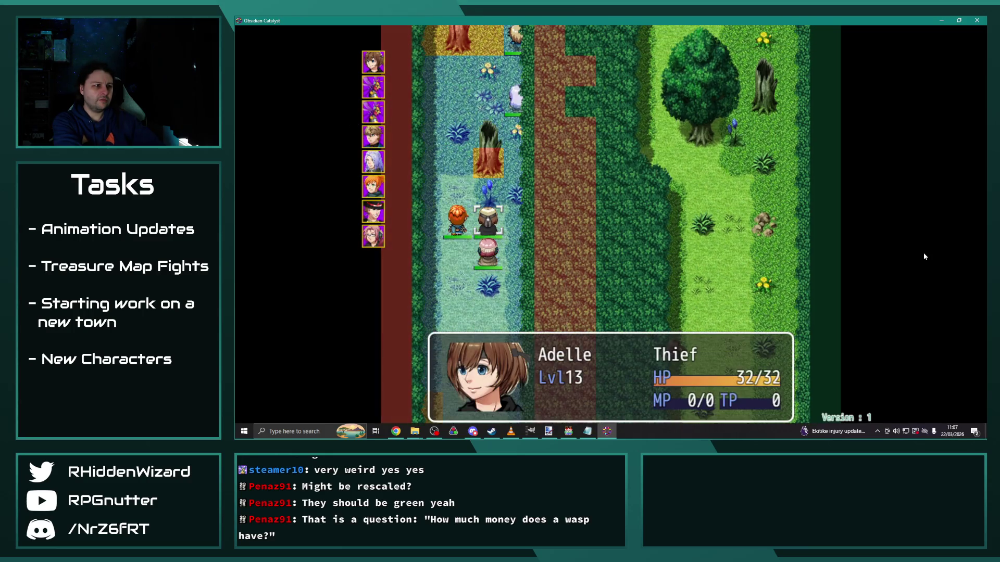
{"action": "key", "text": "Return"}
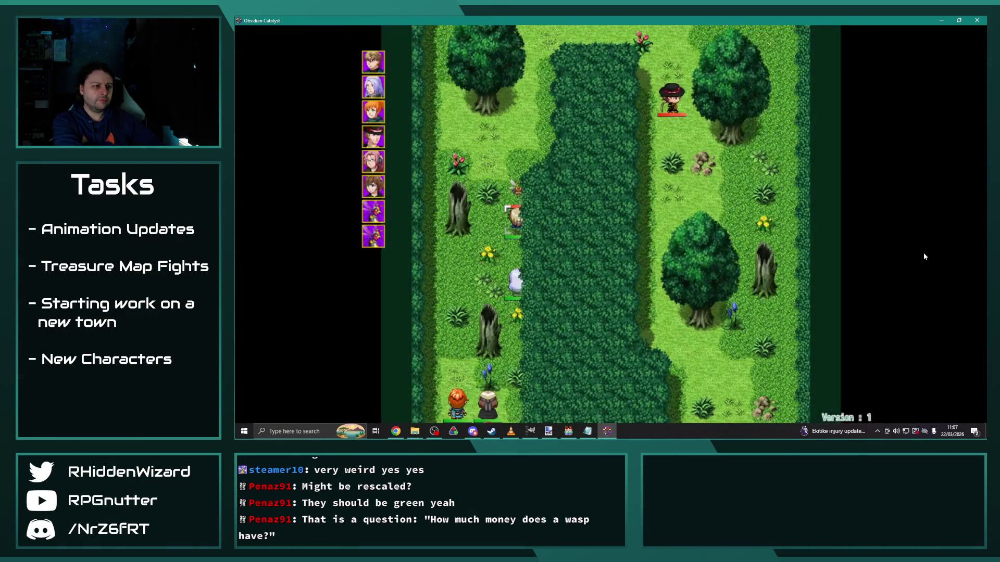
{"action": "key", "text": "Return"}
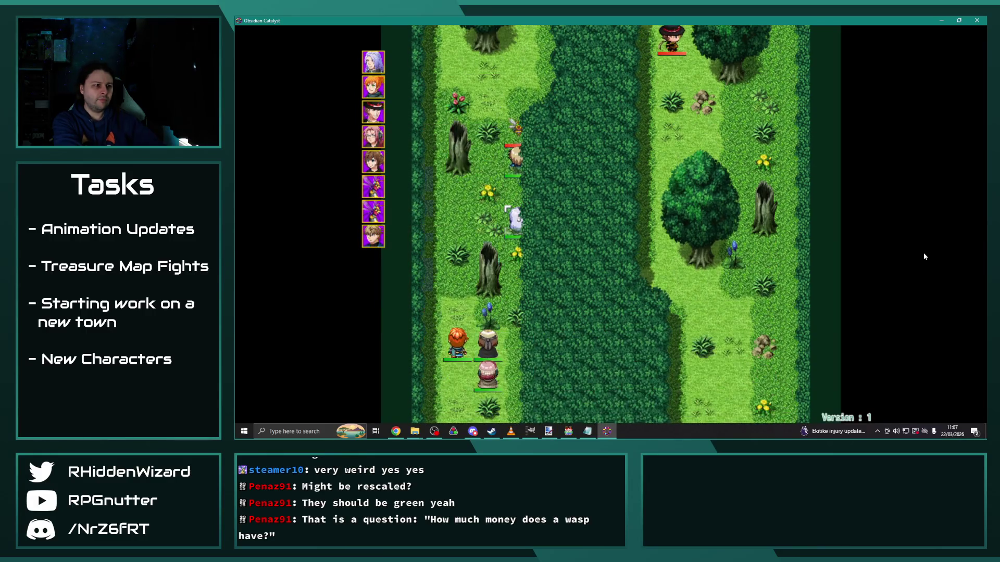
{"action": "key", "text": "Return"}
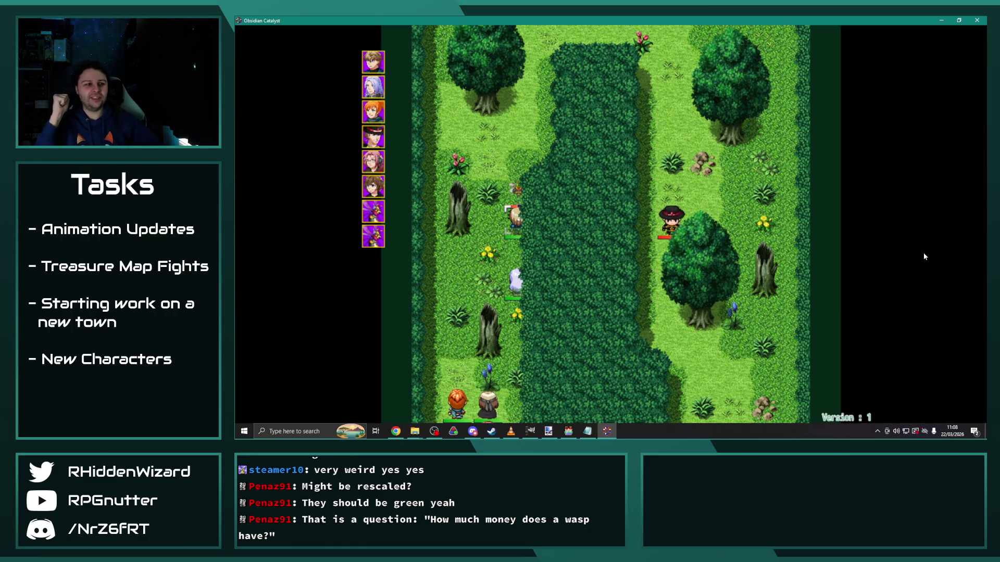
{"action": "left_click", "coordinate": [566, 432]}
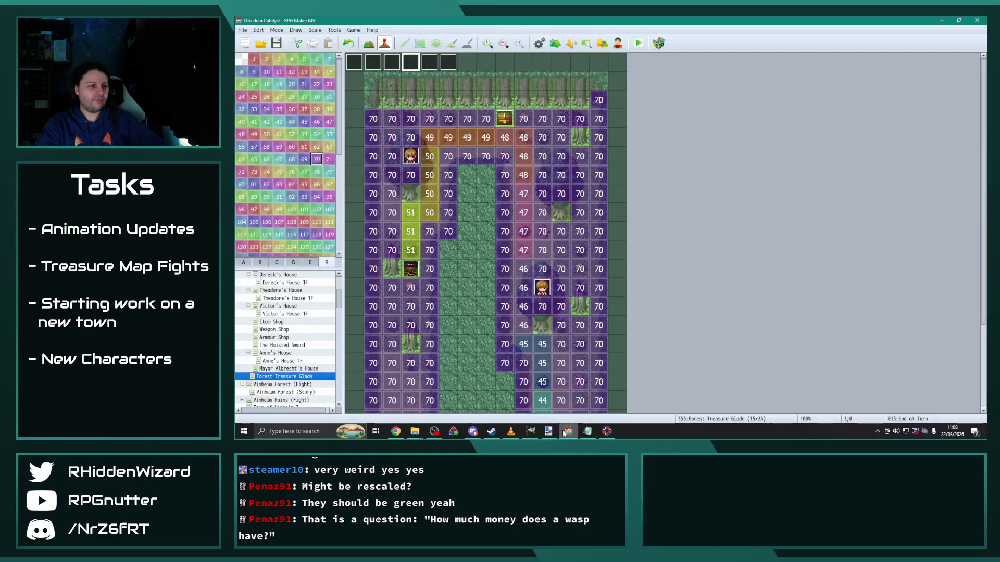
Step: Inspect the Glade Hornet and its Supertoxin skill (Add Poison 75%), then return to the game
{"action": "left_click", "coordinate": [542, 43]}
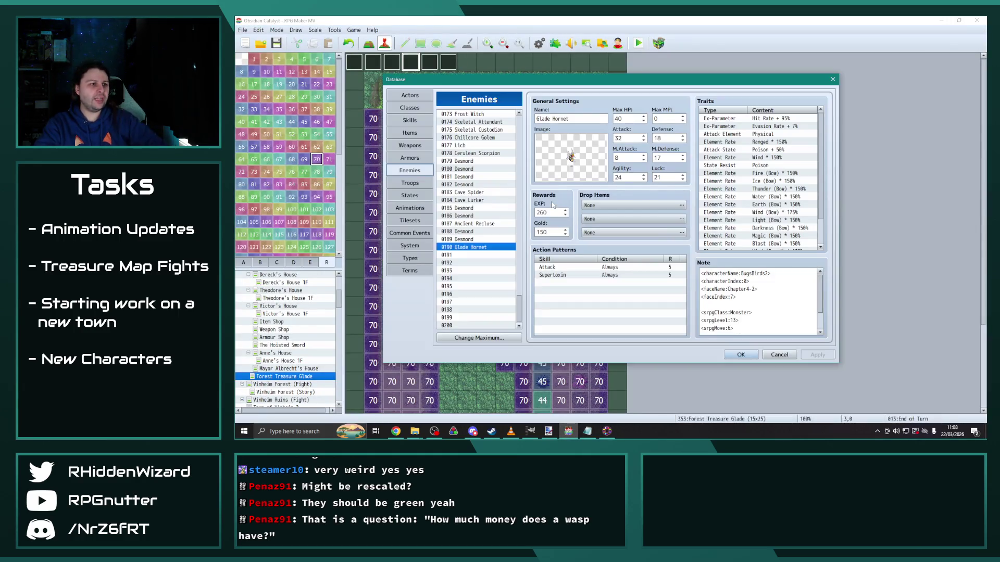
{"action": "left_click", "coordinate": [412, 121]}
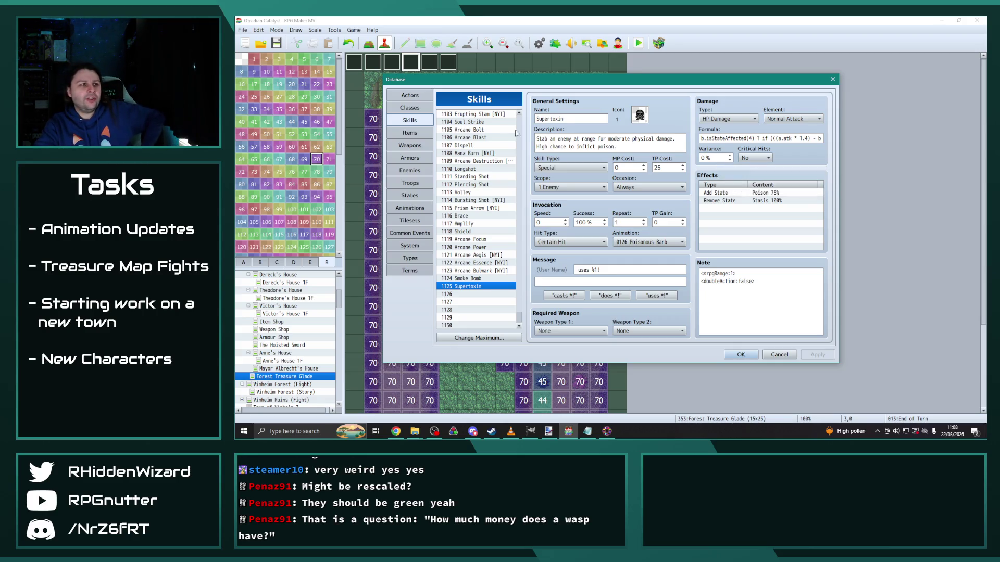
{"action": "left_click", "coordinate": [751, 358]}
{"action": "left_click", "coordinate": [607, 432]}
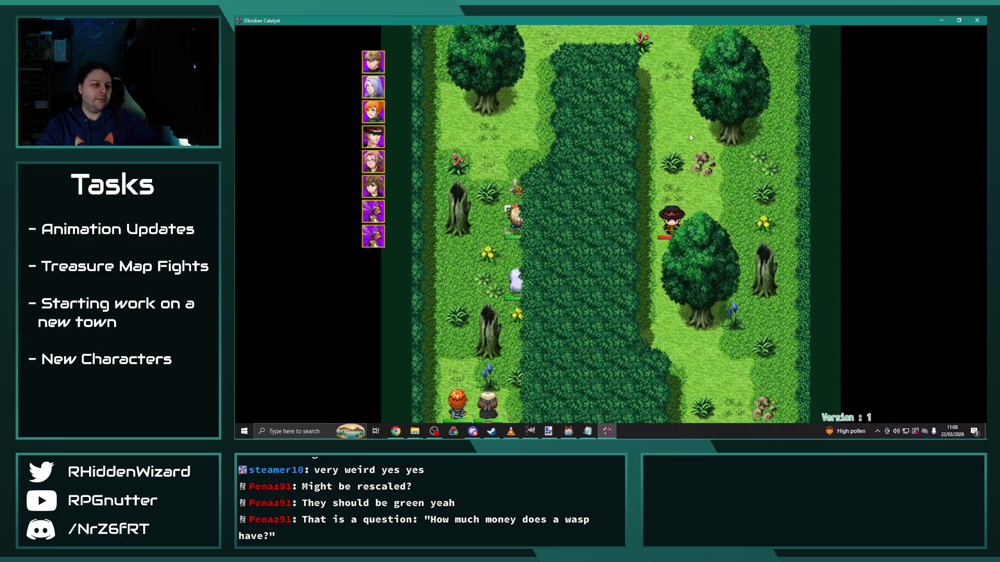
Step: Have Eremar and the following units, including Anne and Adelle, wait
{"action": "key", "text": "Up"}
{"action": "key", "text": "Return"}
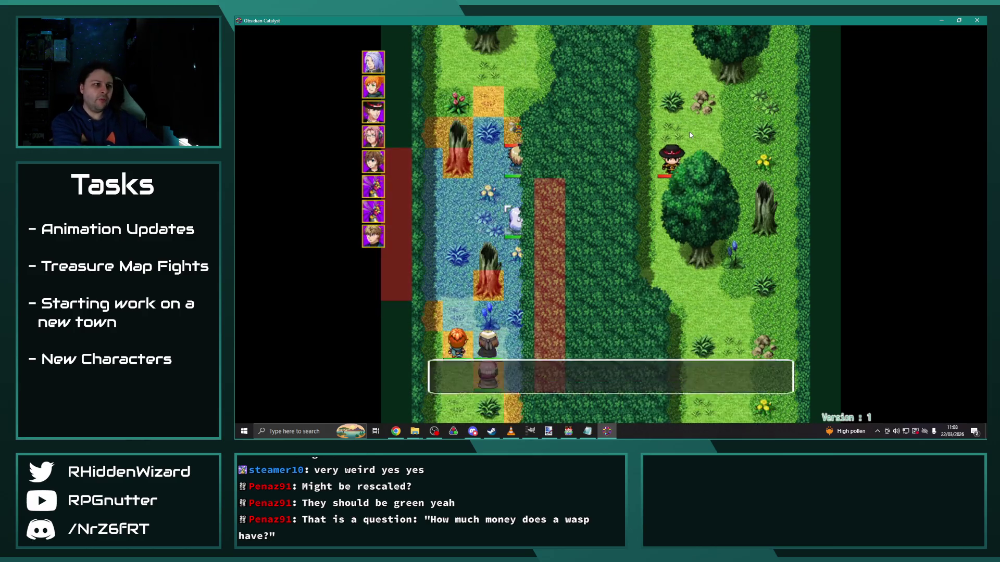
{"action": "key", "text": "Up"}
{"action": "key", "text": "Return"}
{"action": "key", "text": "Up"}
{"action": "key", "text": "Return"}
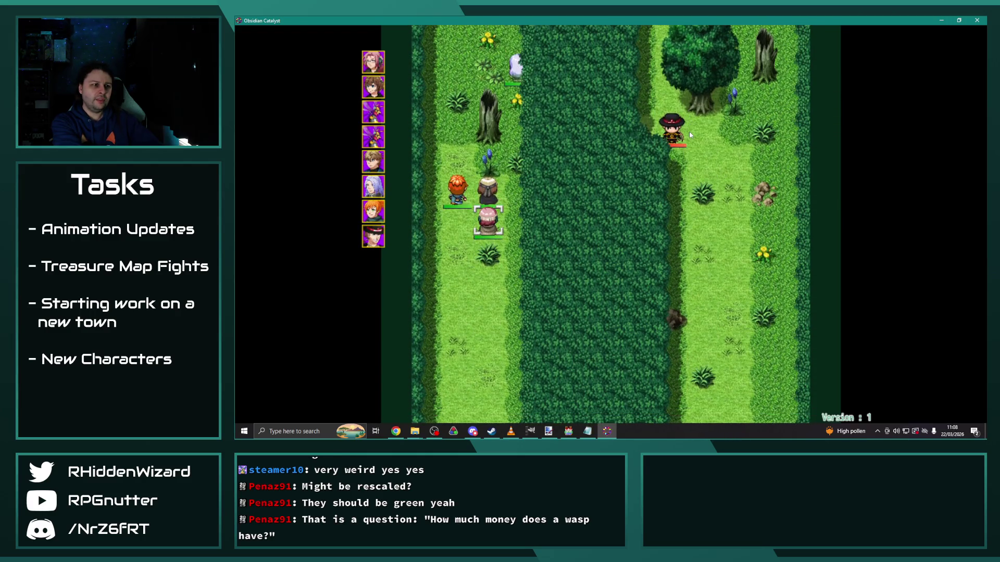
{"action": "key", "text": "Up"}
{"action": "key", "text": "Return"}
{"action": "key", "text": "Up"}
{"action": "key", "text": "Return"}
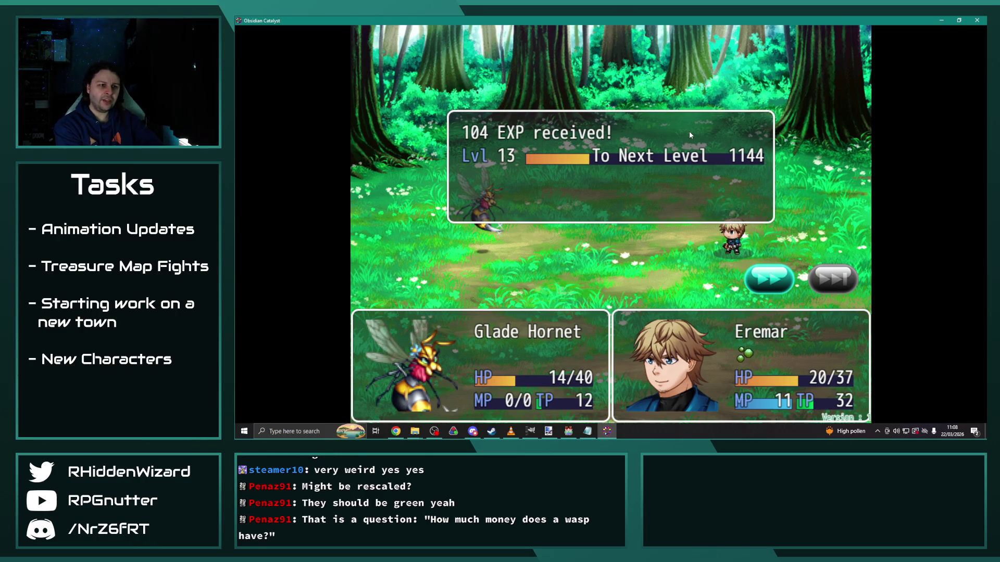
Step: Close the 104 EXP results windows, back out of targeting, and end Eremar's turn
{"action": "key", "text": "Return"}
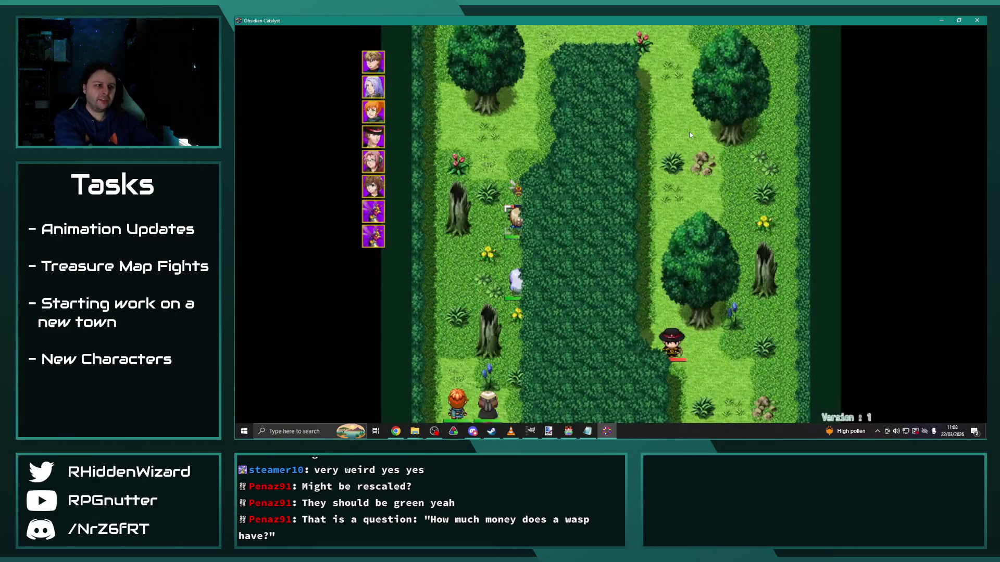
{"action": "key", "text": "Return"}
{"action": "key", "text": "Escape"}
{"action": "key", "text": "Up"}
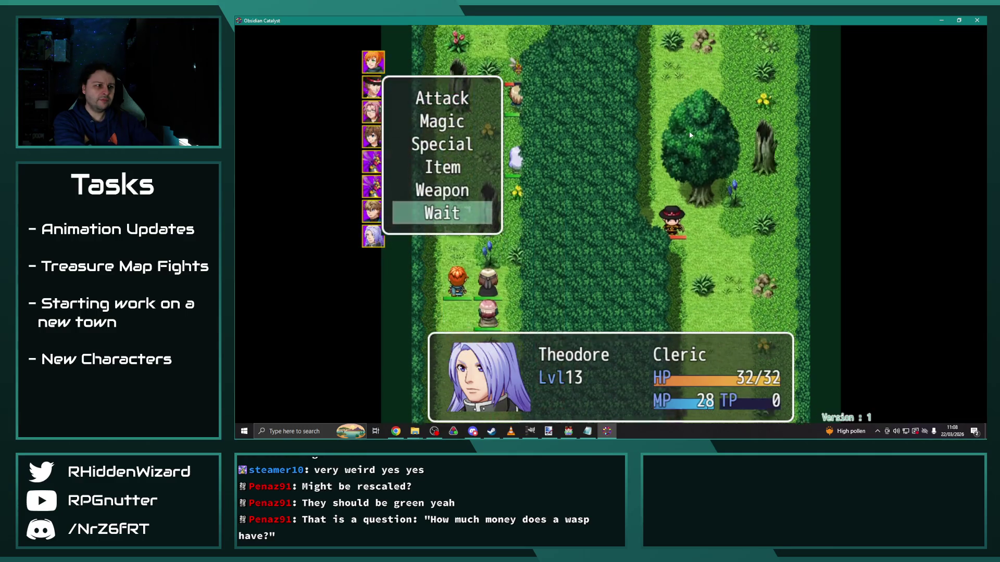
{"action": "key", "text": "Return"}
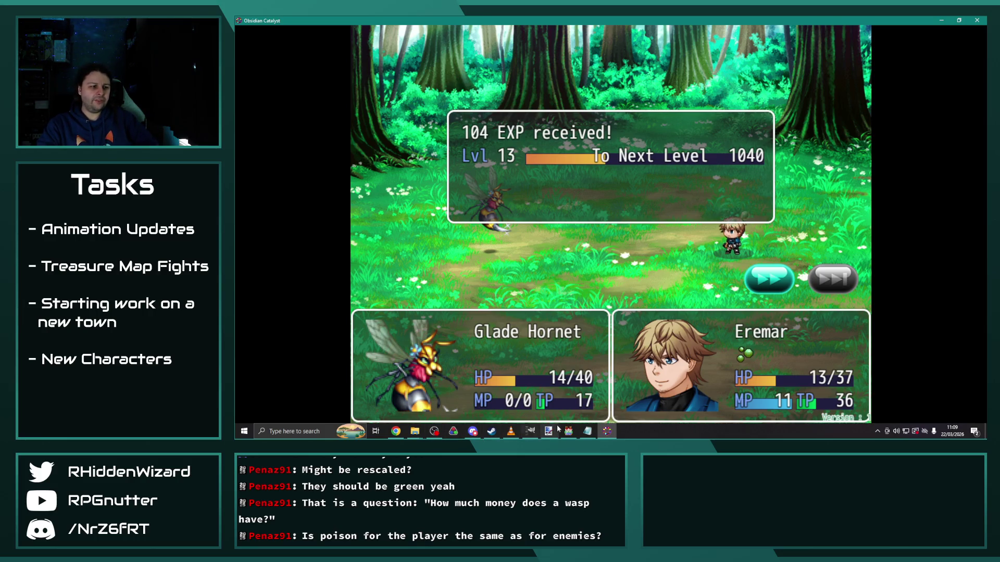
{"action": "key", "text": "Return"}
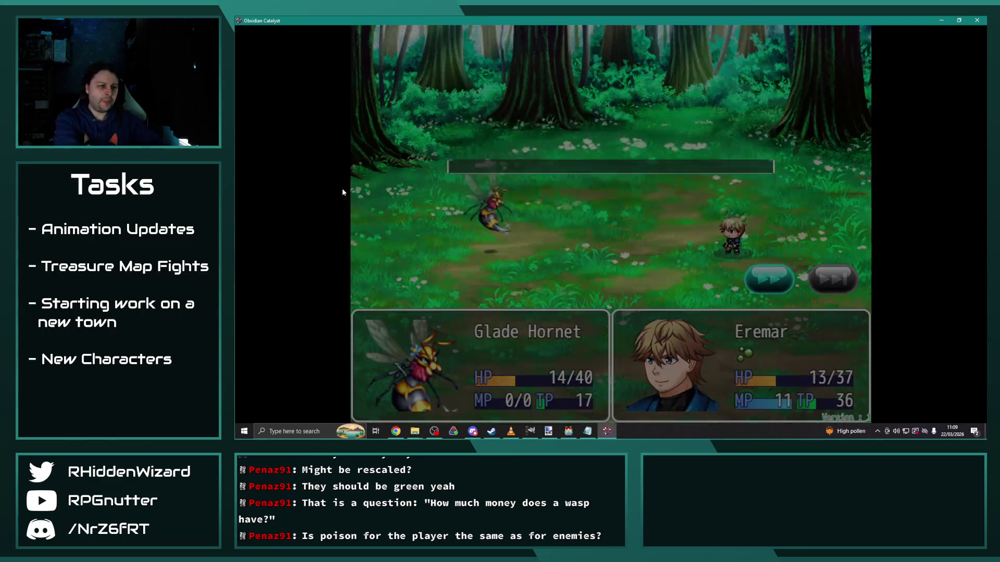
{"action": "key", "text": "Return"}
{"action": "key", "text": "Return"}
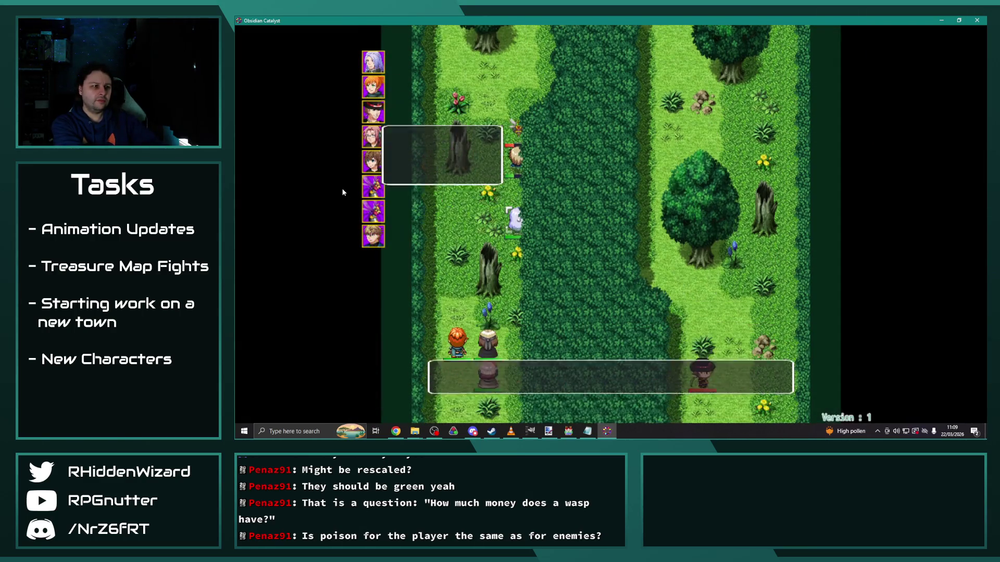
{"action": "key", "text": "Return"}
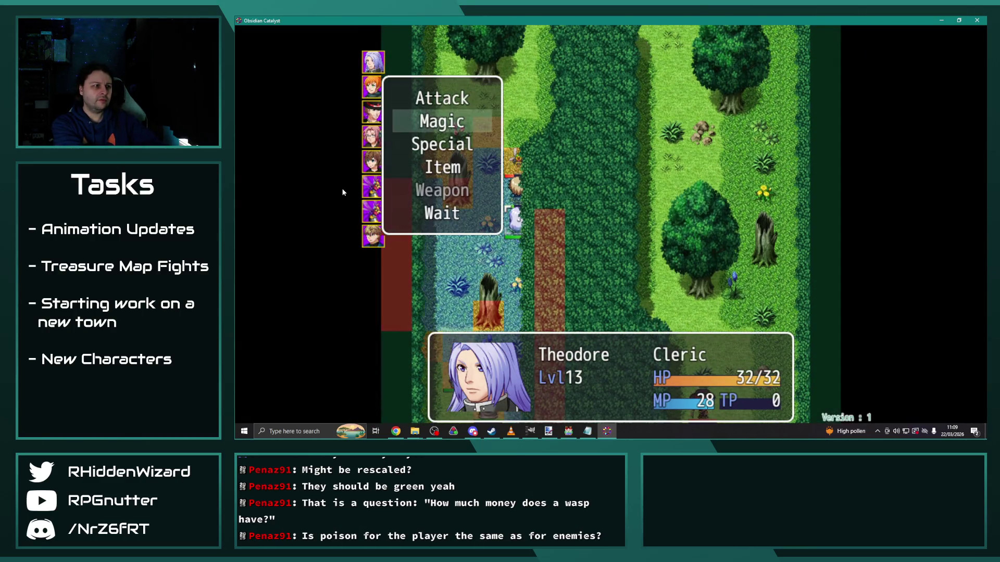
{"action": "key", "text": "Return"}
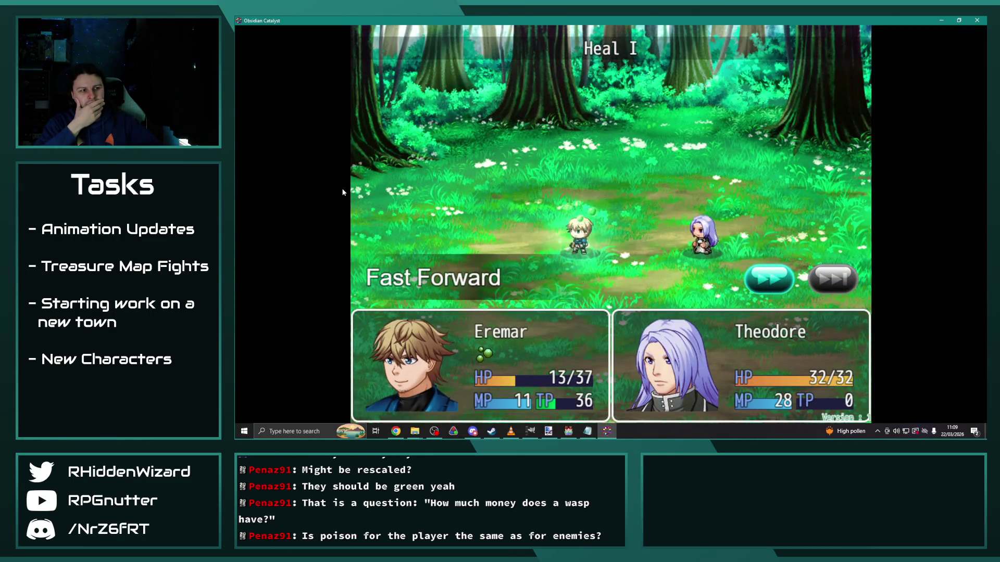
Step: Clear the results and poison messages, have Anne, Eremar, Theodore and Melanie wait twice, then switch to the editor
{"action": "key", "text": "Return"}
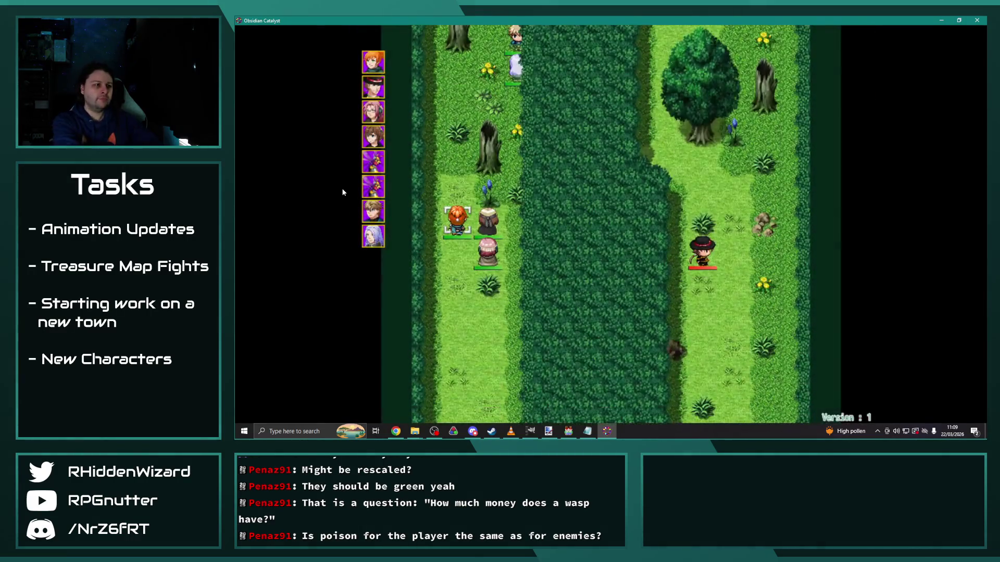
{"action": "key", "text": "Return"}
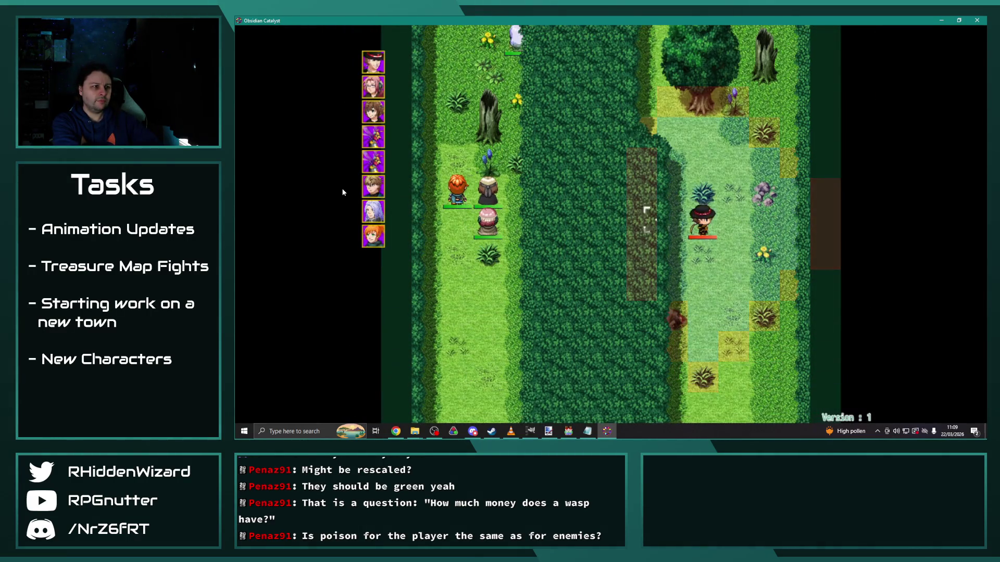
{"action": "key", "text": "Return"}
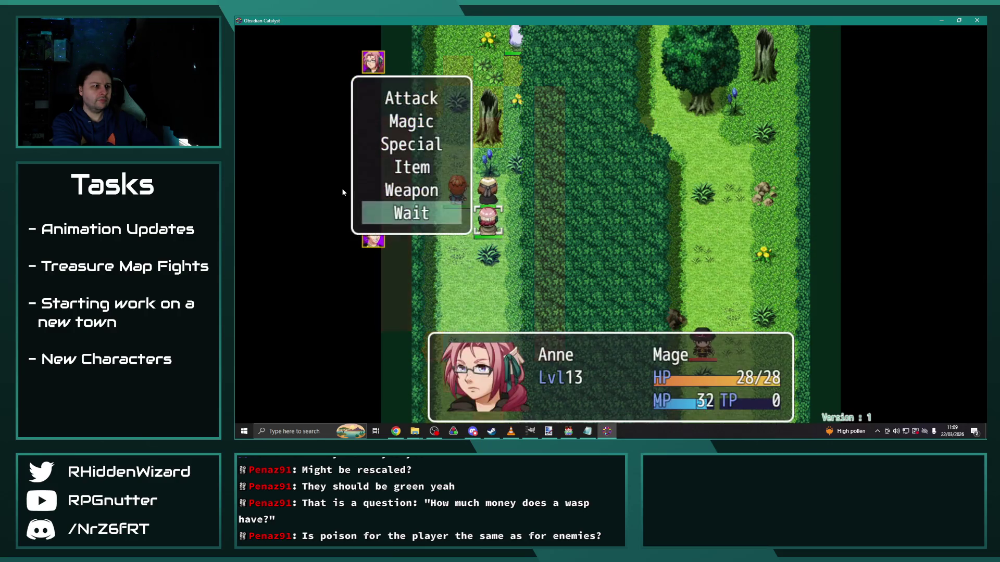
{"action": "key", "text": "Return"}
{"action": "key", "text": "Return"}
{"action": "key", "text": "Return"}
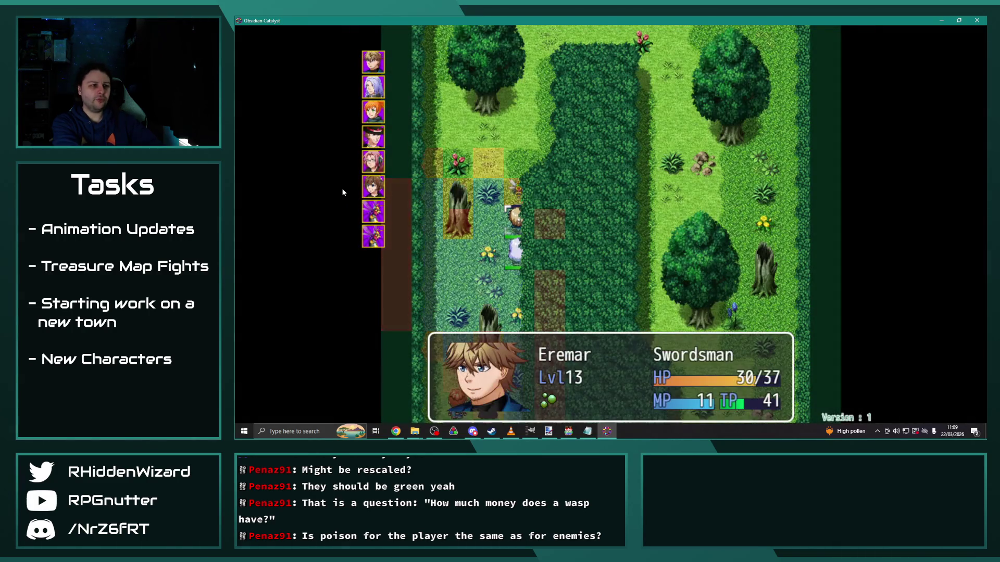
{"action": "key", "text": "Return"}
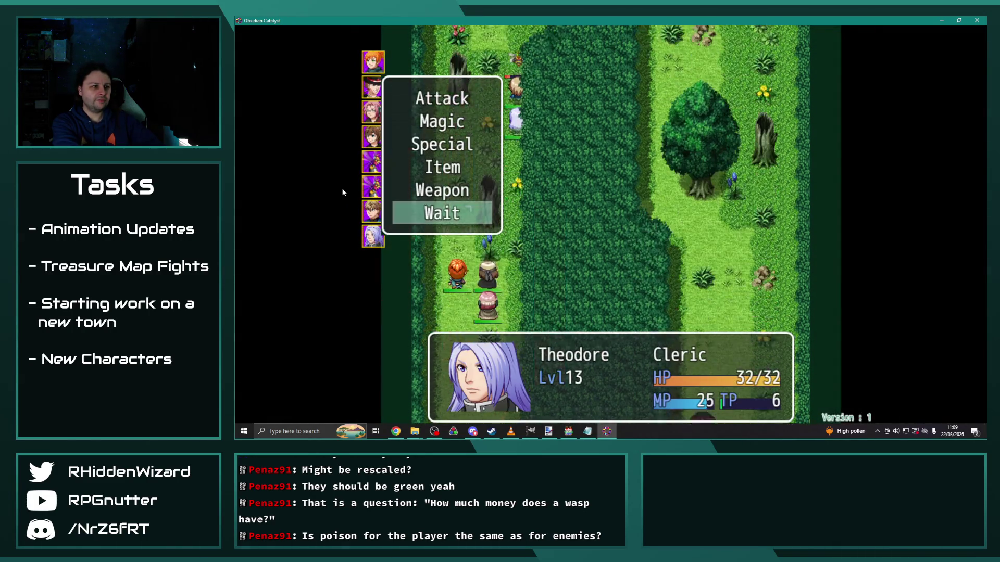
{"action": "key", "text": "Return"}
{"action": "key", "text": "Return"}
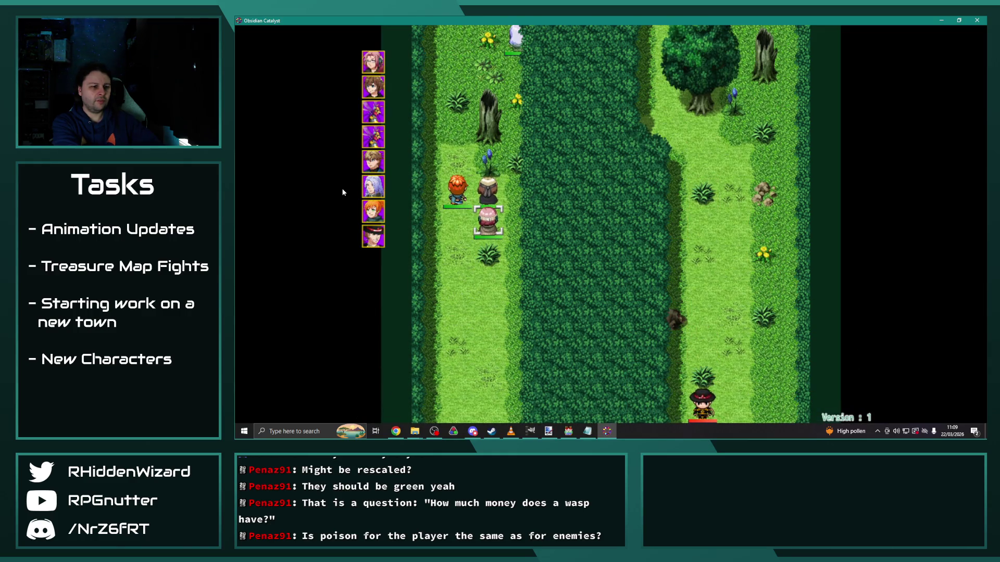
{"action": "key", "text": "Return"}
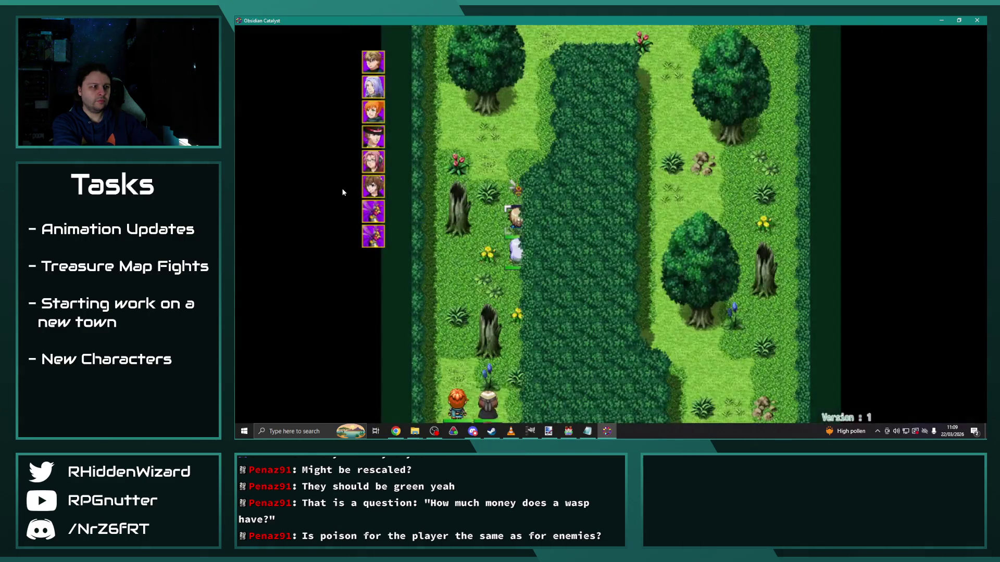
{"action": "key", "text": "Return"}
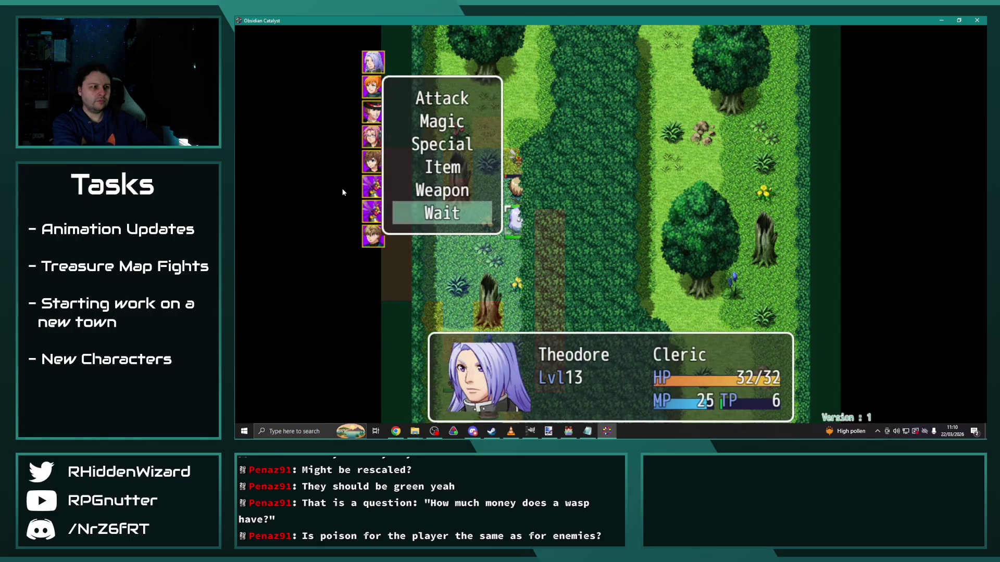
{"action": "key", "text": "Return"}
{"action": "key", "text": "Return"}
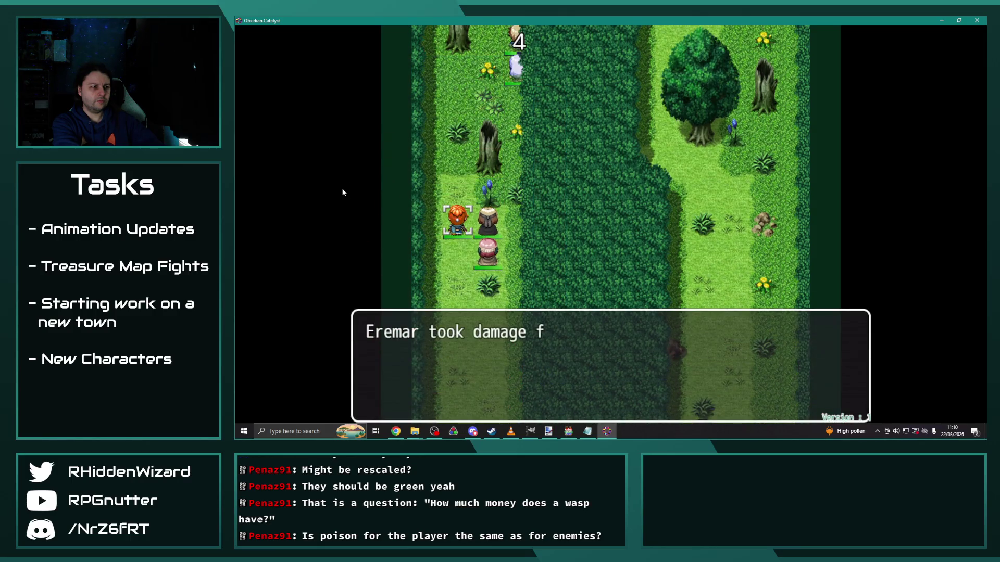
{"action": "key", "text": "Return"}
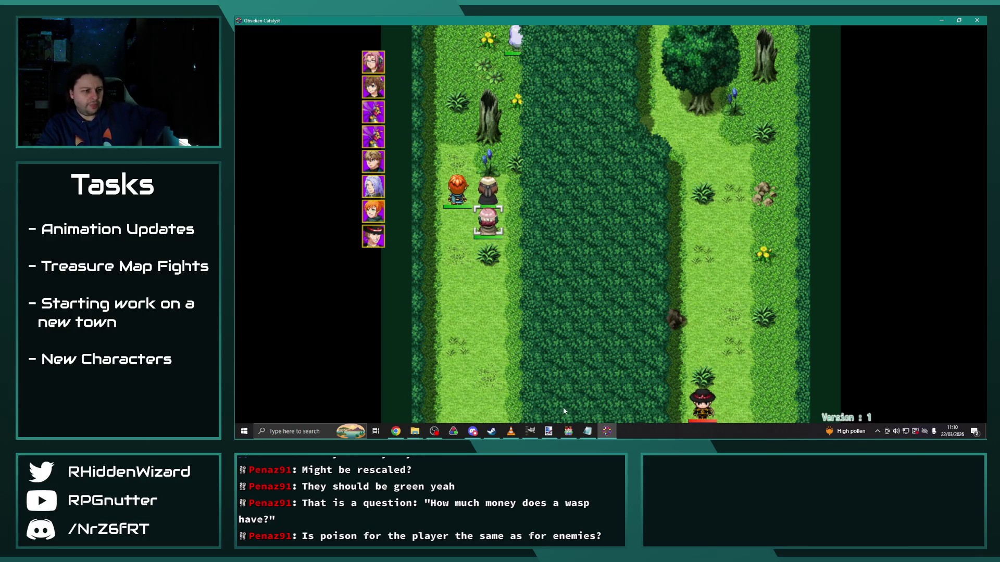
{"action": "key", "text": "alt+Tab"}
{"action": "scroll", "coordinate": [536, 375], "scroll_direction": "down", "scroll_amount": 5}
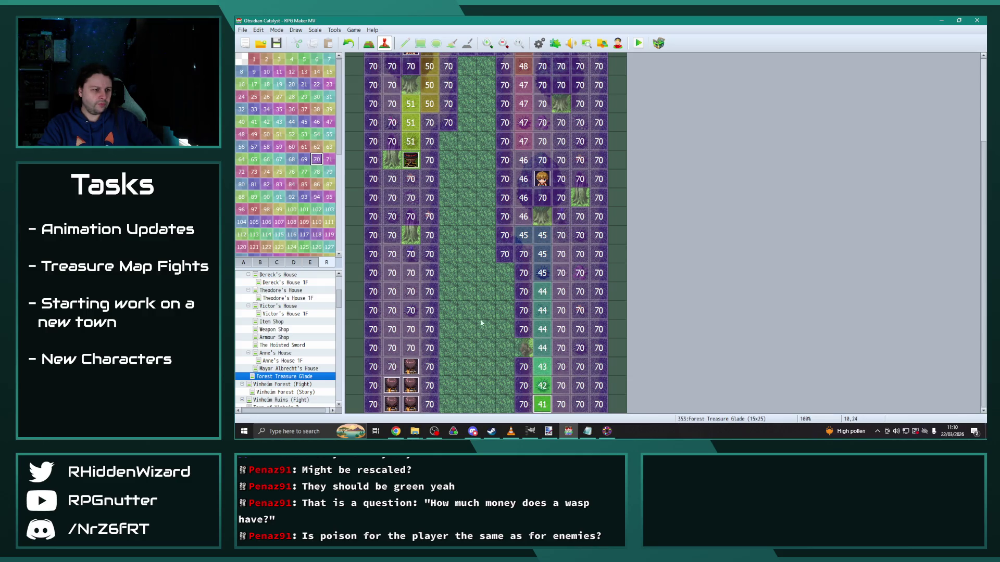
Step: In the Post-Action event, make the DesmondX variable store Desmond's Map X
{"action": "scroll", "coordinate": [434, 209], "scroll_direction": "up", "scroll_amount": 5}
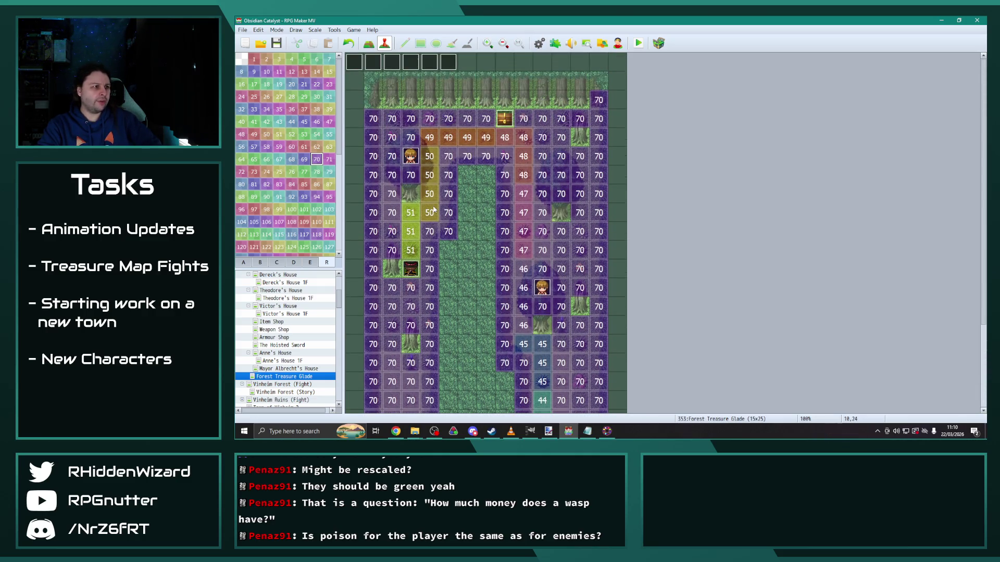
{"action": "double_click", "coordinate": [449, 64]}
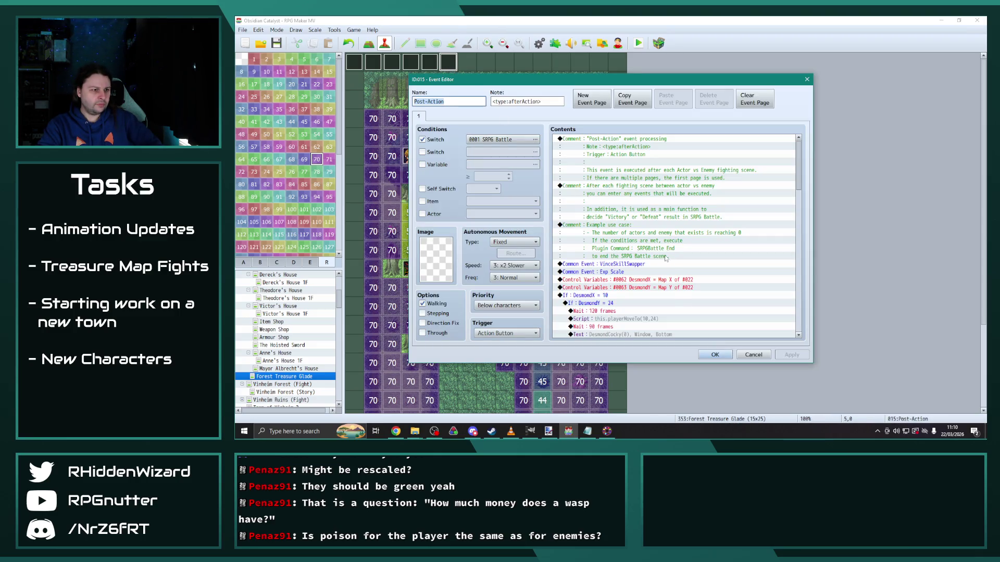
{"action": "scroll", "coordinate": [671, 298], "scroll_direction": "down", "scroll_amount": 2}
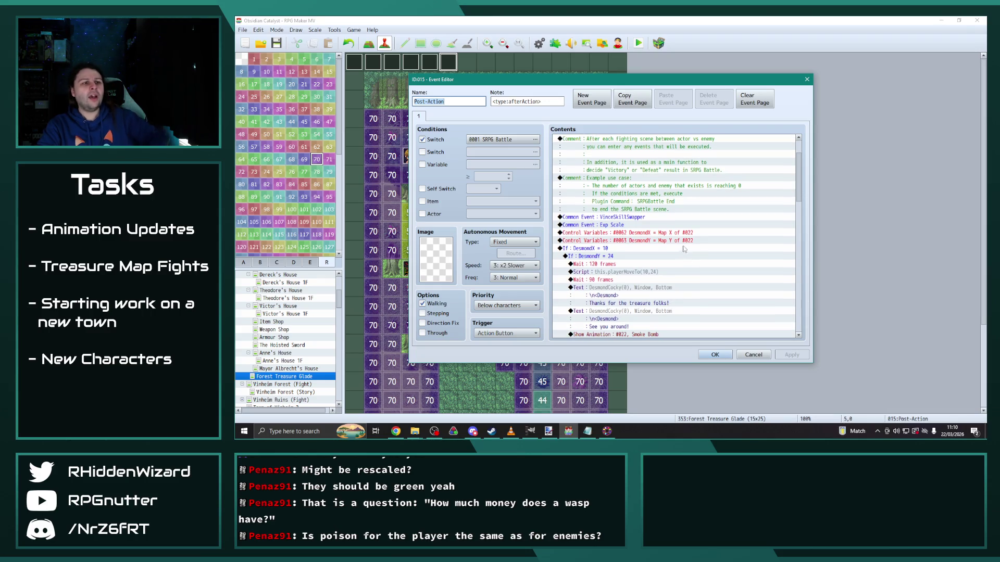
{"action": "double_click", "coordinate": [684, 234]}
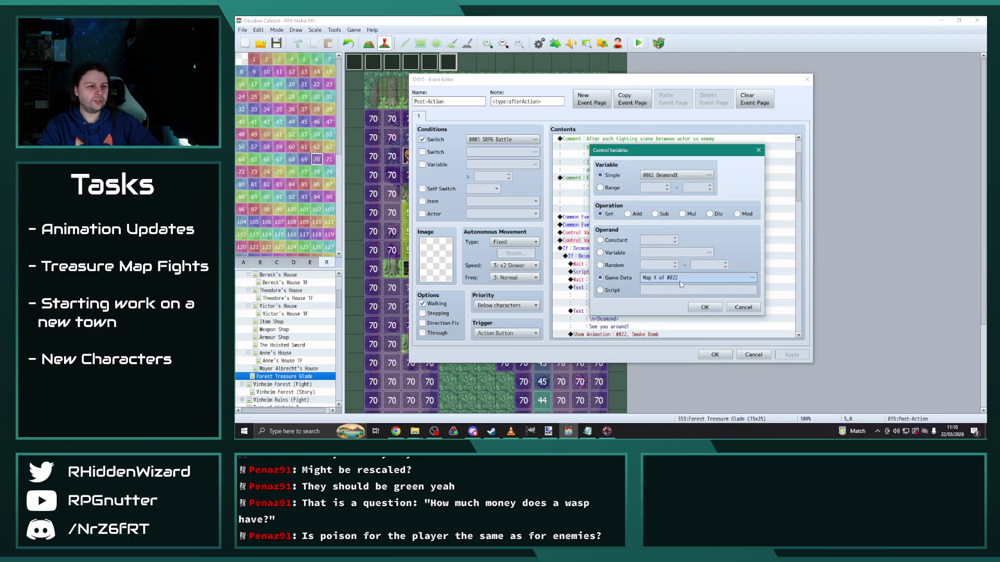
{"action": "left_click", "coordinate": [709, 279]}
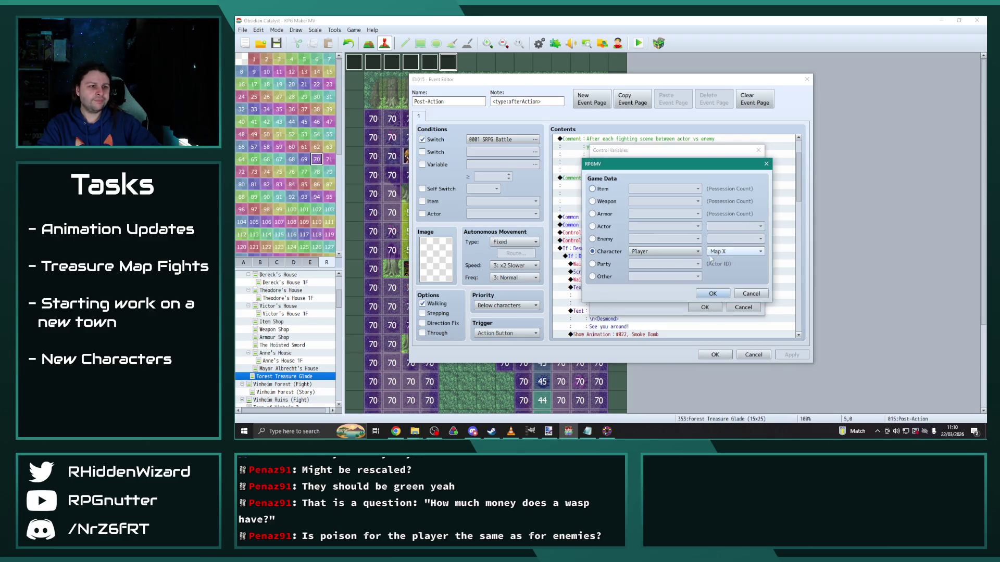
{"action": "left_click", "coordinate": [677, 251]}
{"action": "left_click", "coordinate": [677, 333]}
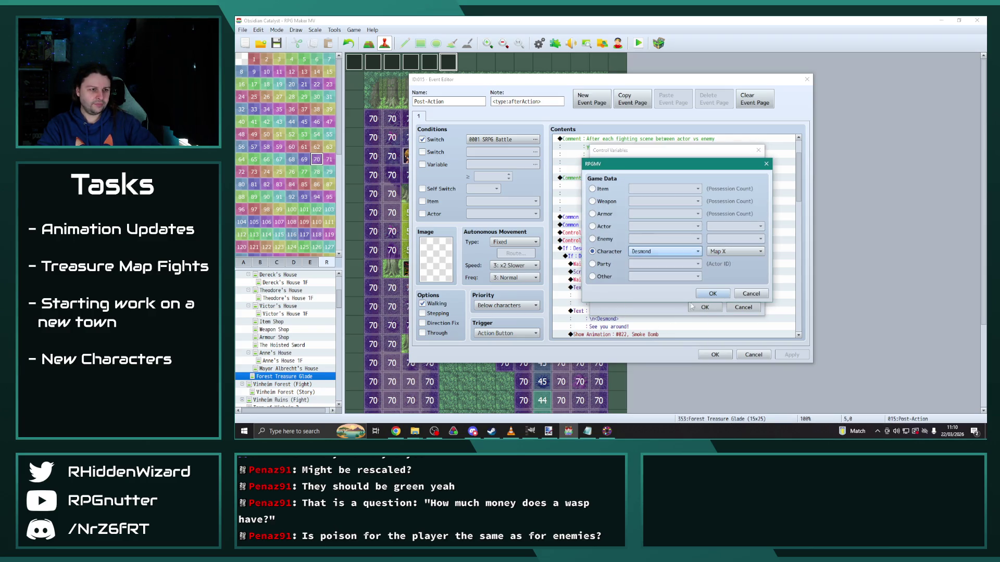
{"action": "left_click", "coordinate": [712, 294]}
{"action": "left_click", "coordinate": [703, 307]}
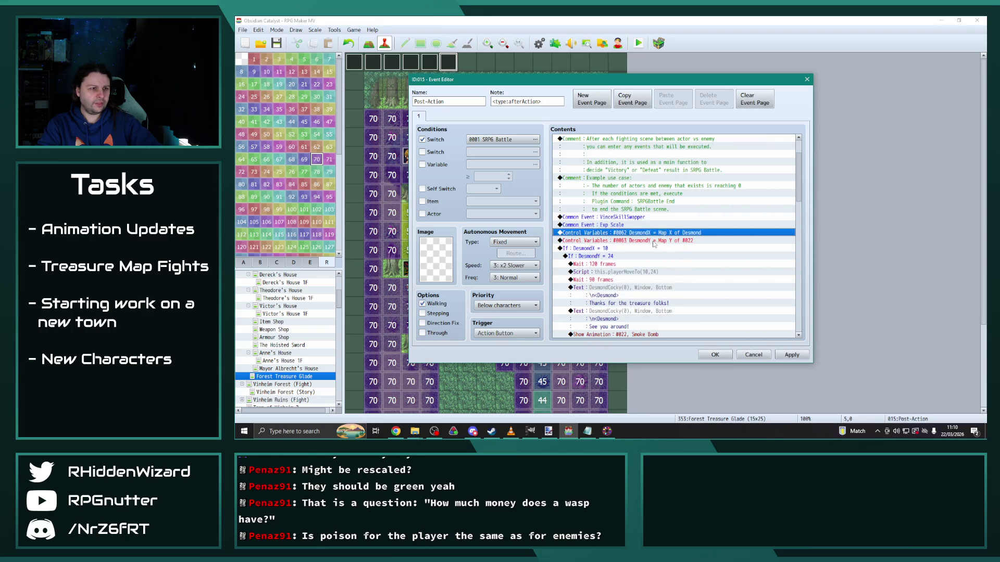
Step: Make the DesmondY variable store Desmond's Map Y, and confirm the event
{"action": "double_click", "coordinate": [654, 242]}
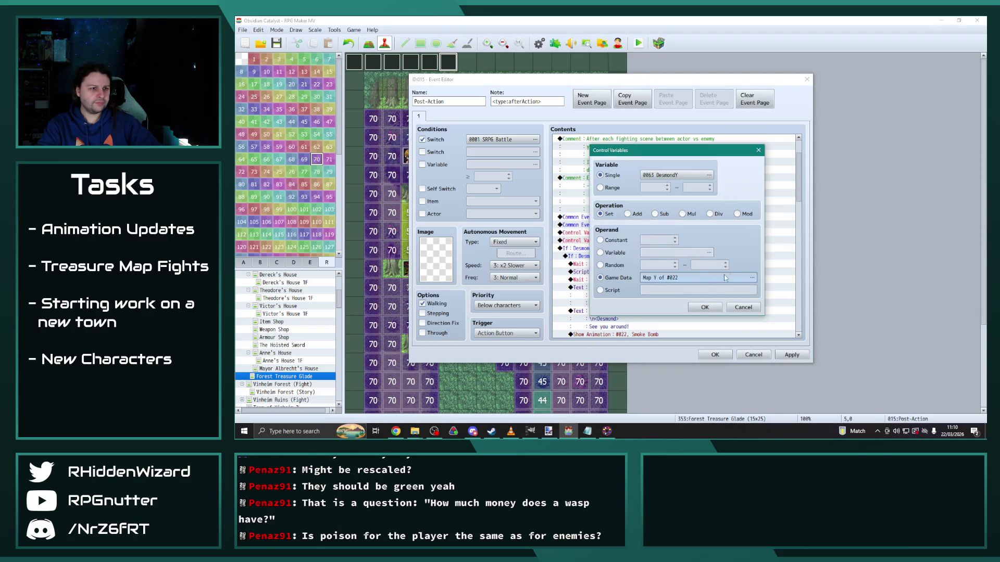
{"action": "left_click", "coordinate": [725, 277]}
{"action": "left_click", "coordinate": [668, 251]}
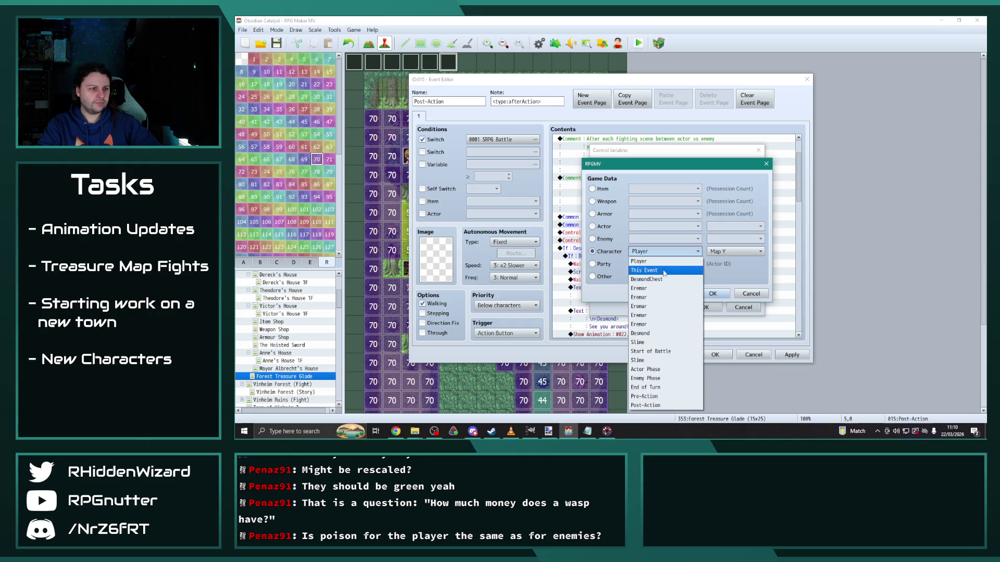
{"action": "left_click", "coordinate": [661, 334]}
{"action": "left_click", "coordinate": [707, 294]}
{"action": "left_click", "coordinate": [706, 307]}
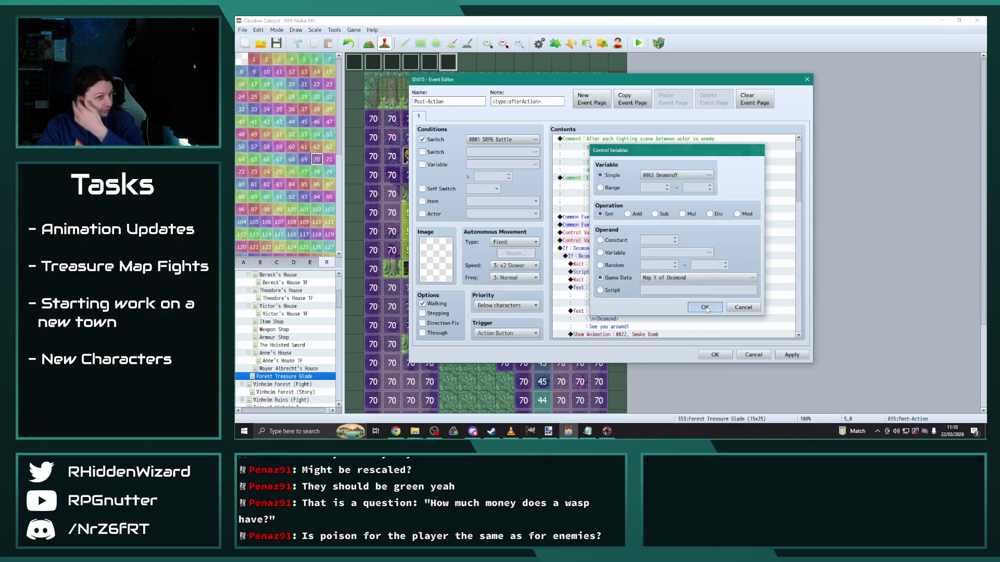
{"action": "scroll", "coordinate": [707, 308], "scroll_direction": "down", "scroll_amount": 8}
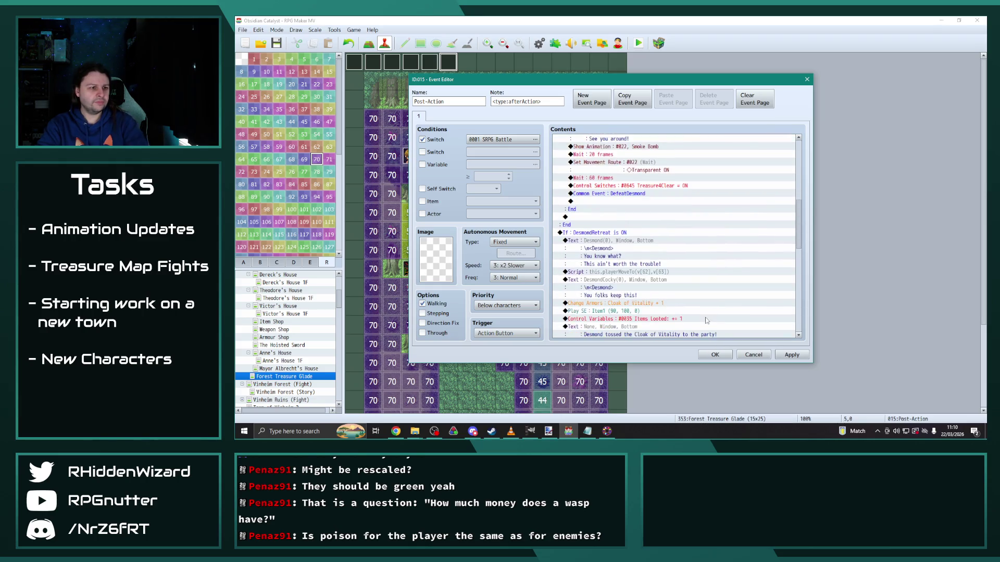
{"action": "left_click", "coordinate": [727, 357]}
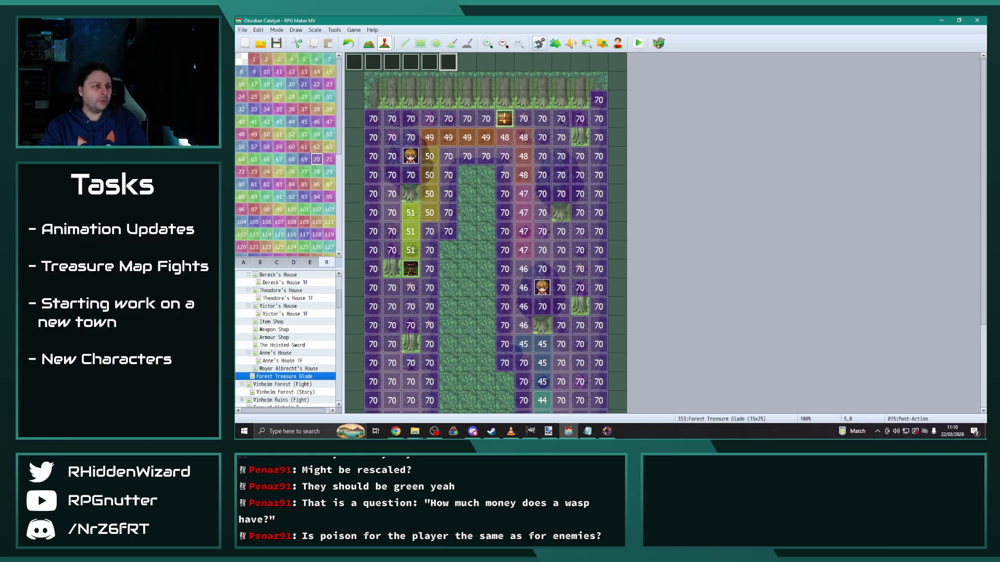
Step: Close the running playtest and open the Database on the System tab
{"action": "left_click", "coordinate": [607, 431]}
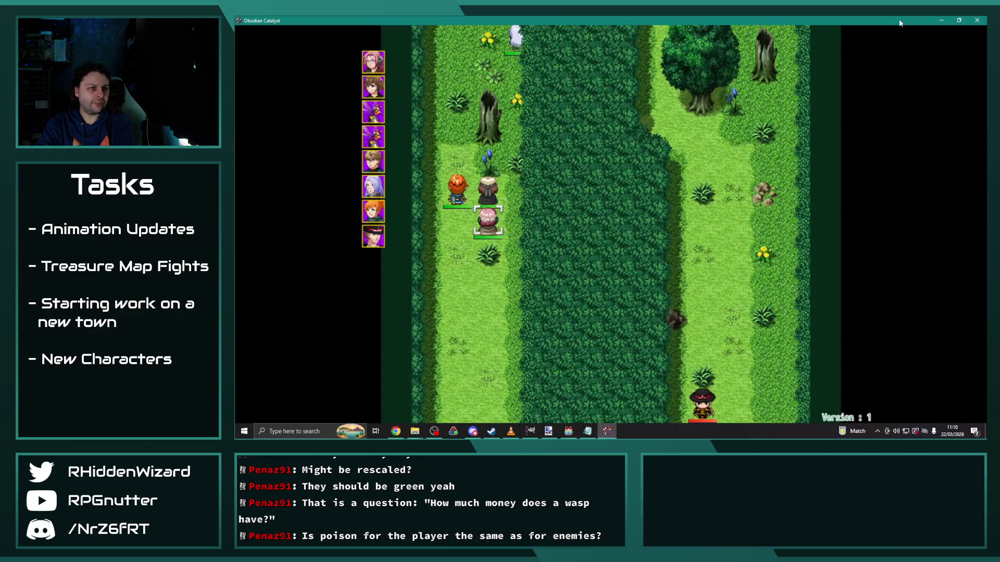
{"action": "left_click", "coordinate": [977, 20]}
{"action": "left_click", "coordinate": [540, 44]}
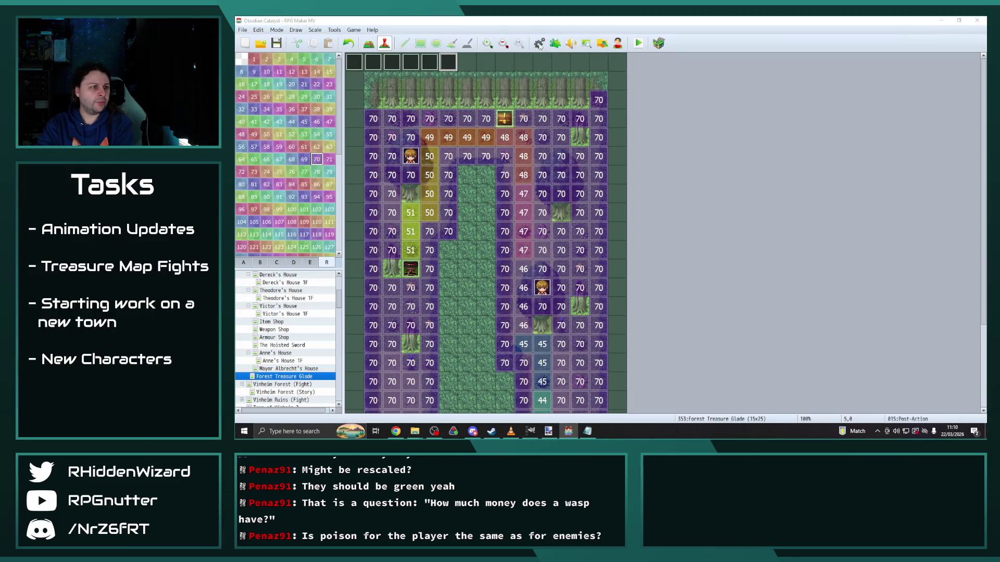
{"action": "left_click", "coordinate": [409, 244]}
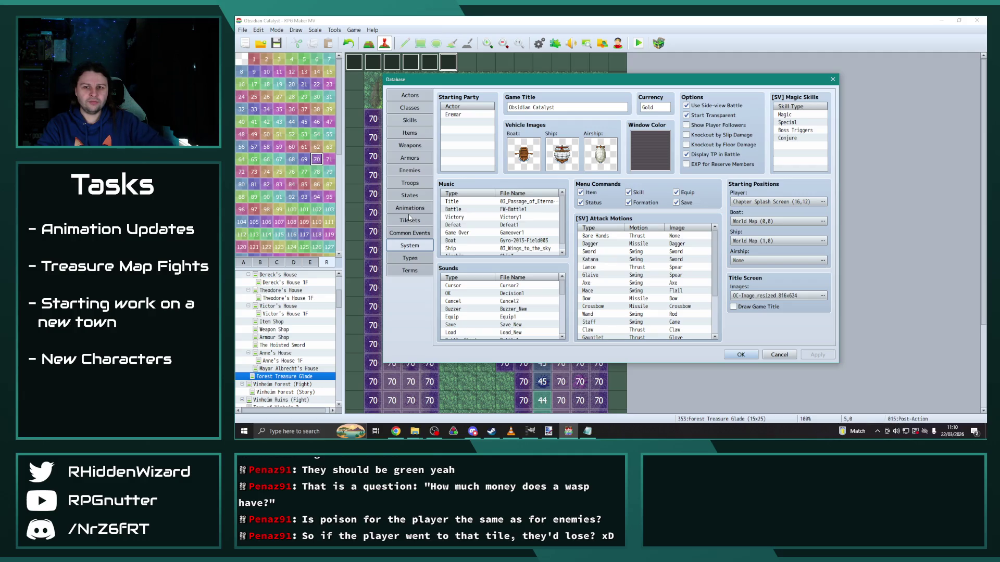
Step: Name empty element slot 55 'Supertoxin' in the database's Elements list
{"action": "left_click", "coordinate": [410, 196]}
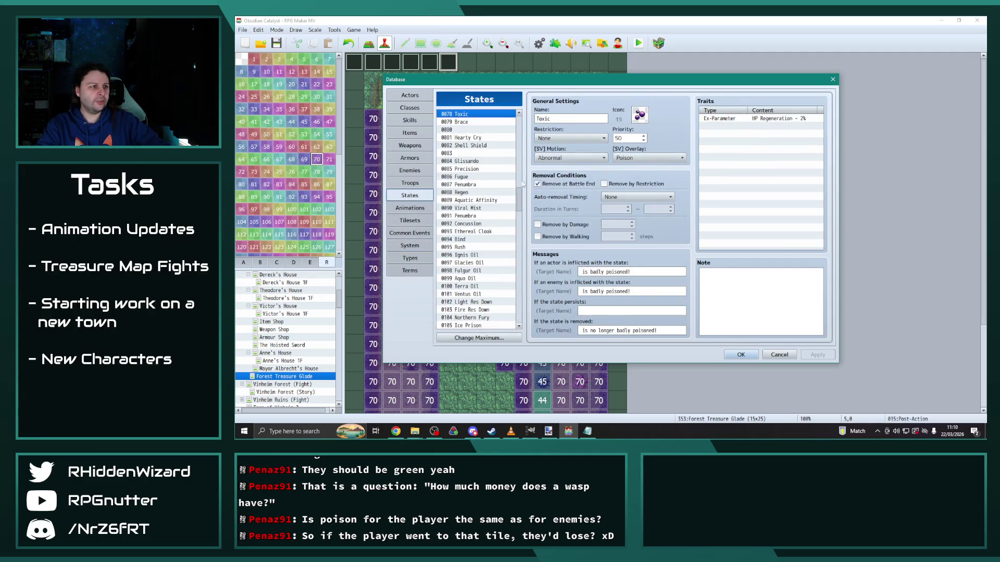
{"action": "left_click", "coordinate": [411, 272]}
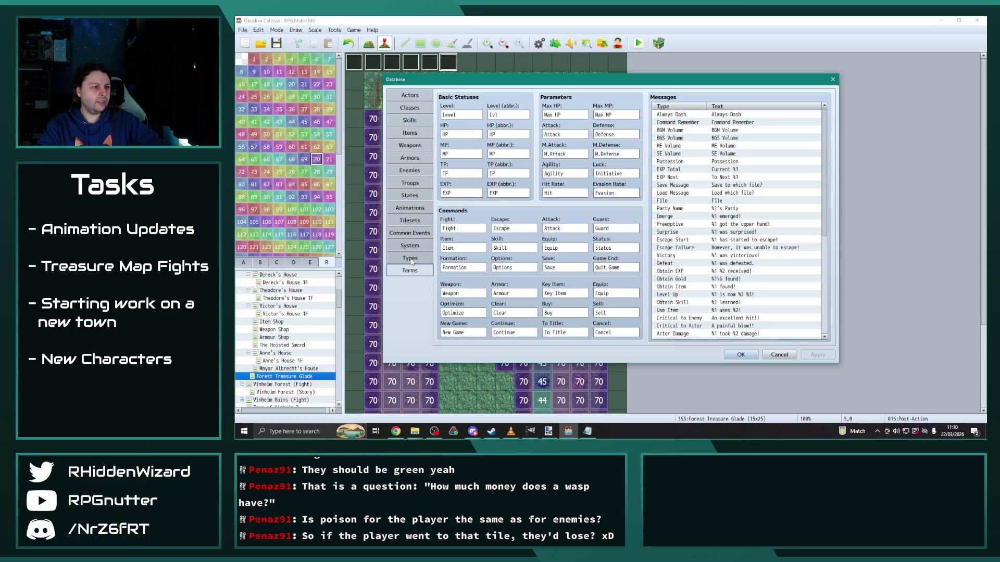
{"action": "left_click", "coordinate": [412, 261]}
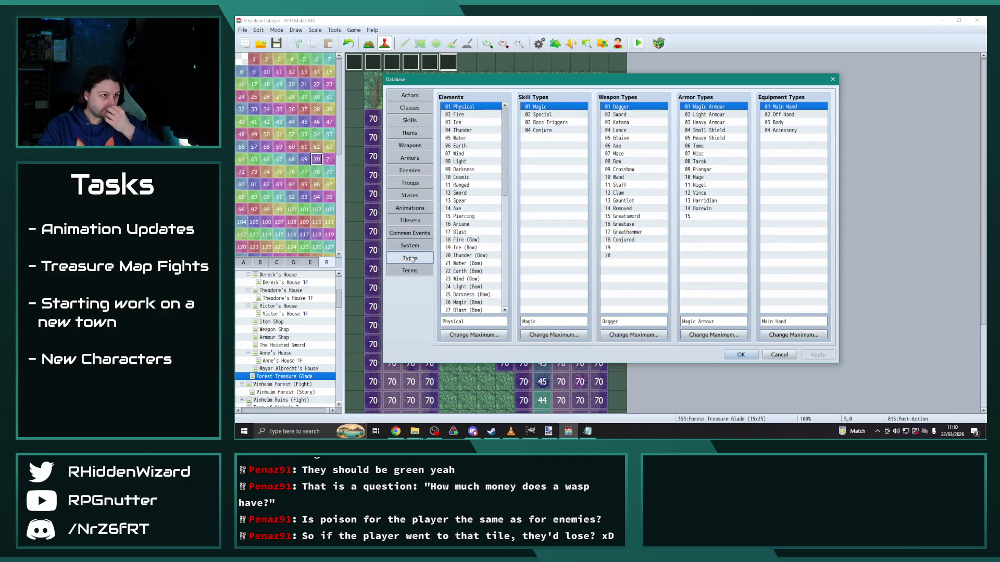
{"action": "left_click_drag", "start_coordinate": [504, 139], "coordinate": [510, 295]}
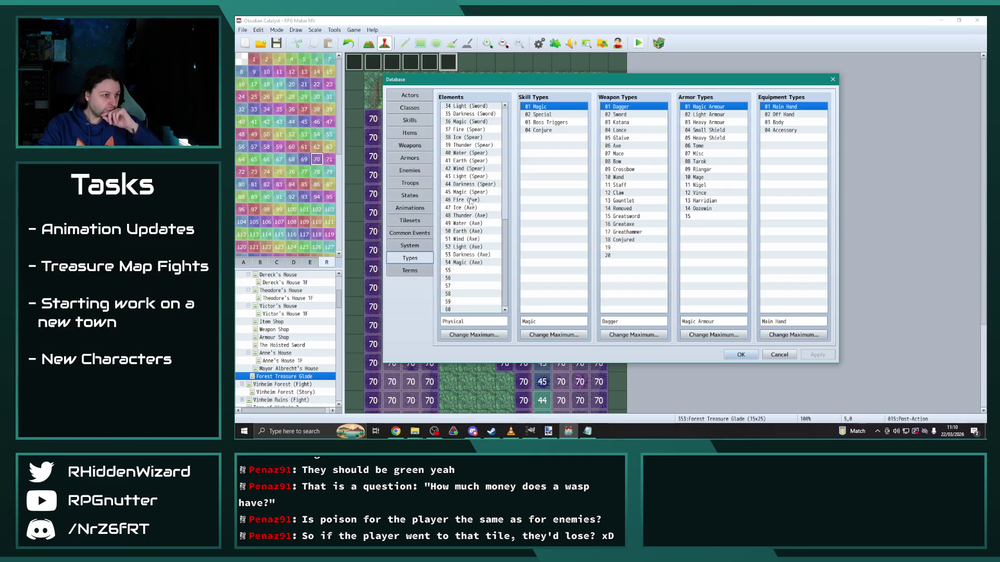
{"action": "left_click", "coordinate": [463, 272]}
{"action": "type", "text": "Supertoxin"}
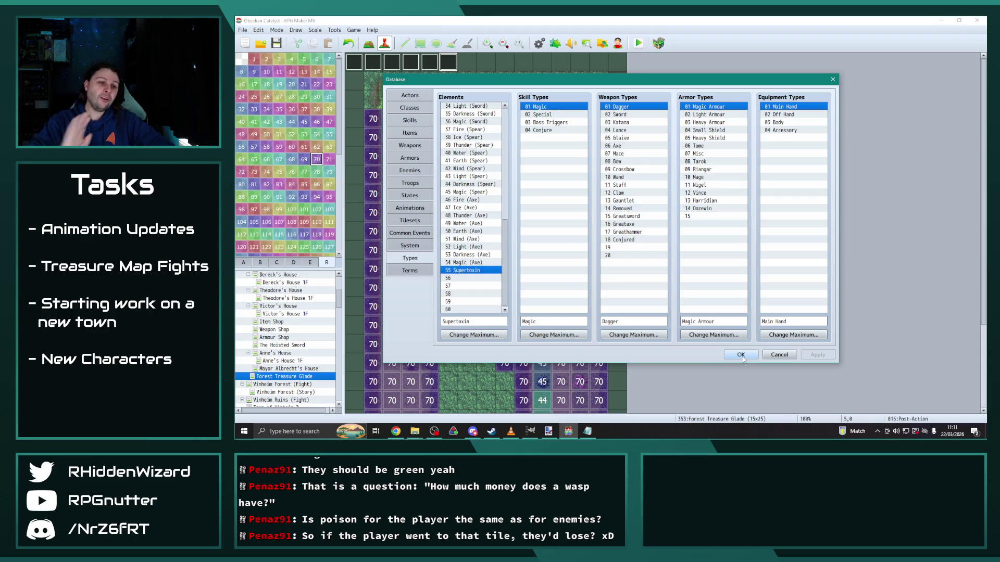
{"action": "left_click", "coordinate": [410, 120]}
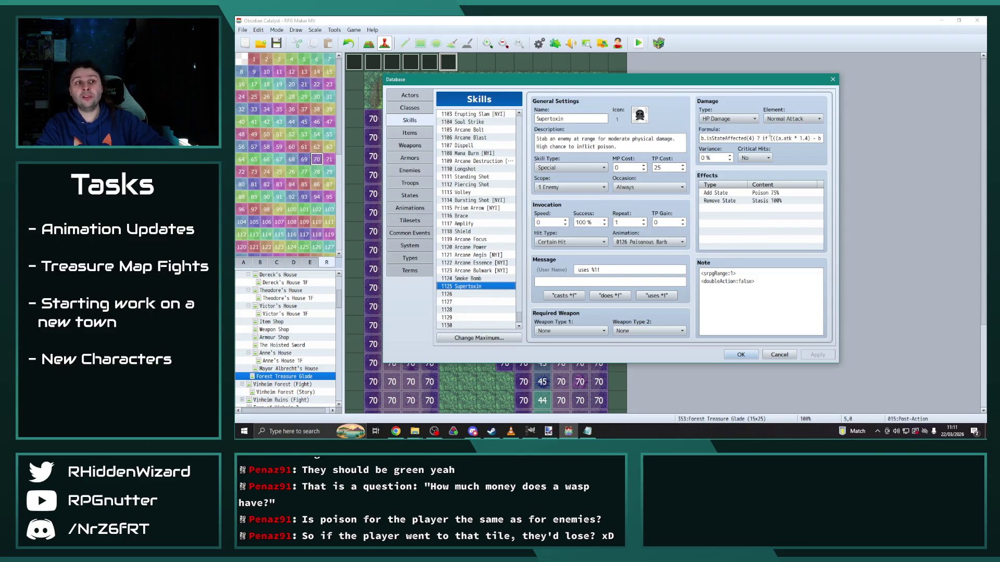
Step: Set the Supertoxin skill's damage element to Supertoxin
{"action": "left_click", "coordinate": [789, 119]}
{"action": "scroll", "coordinate": [792, 234], "scroll_direction": "down", "scroll_amount": 5}
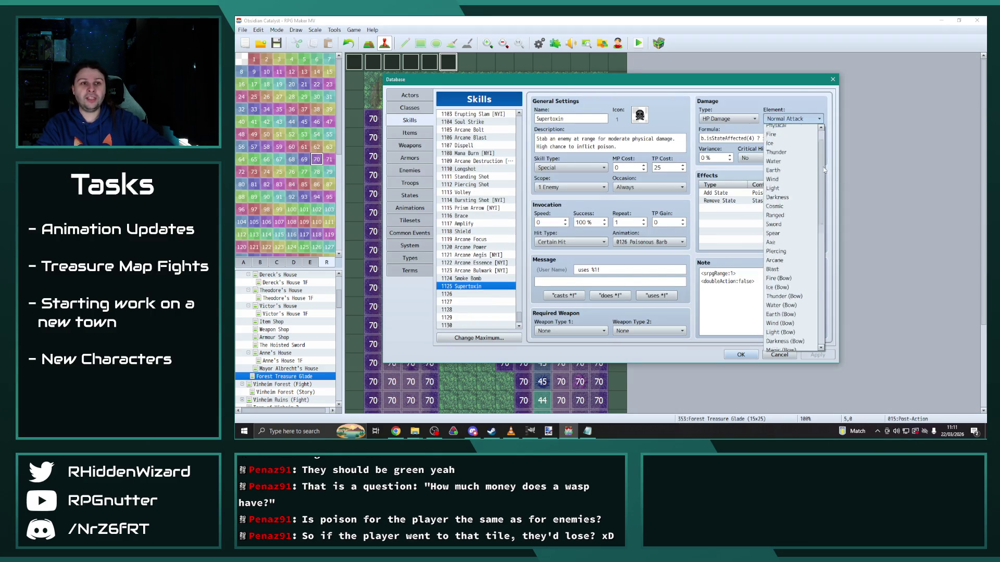
{"action": "scroll", "coordinate": [822, 334], "scroll_direction": "down", "scroll_amount": 5}
{"action": "left_click", "coordinate": [794, 302]}
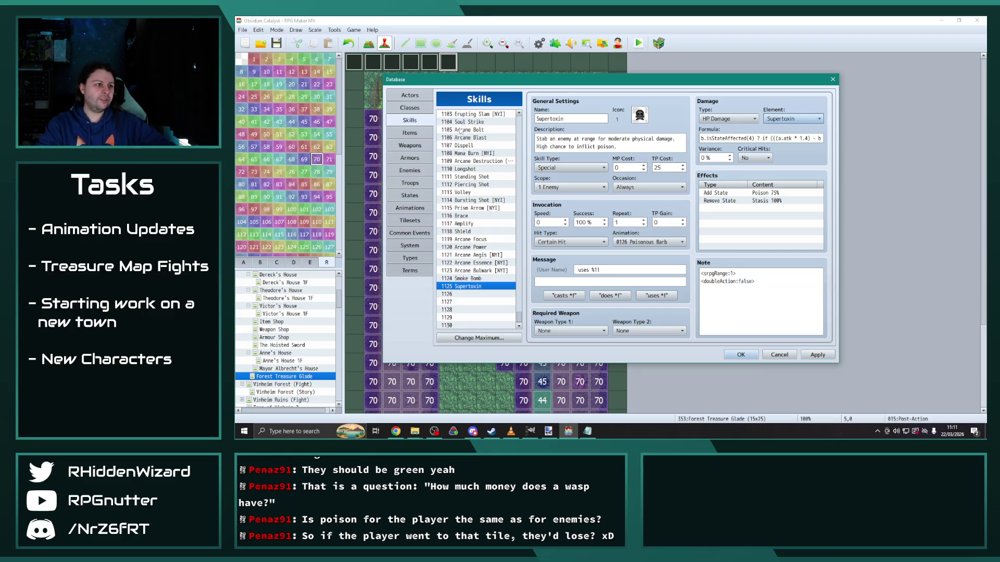
Step: Inspect the Venomous Barb and Supertoxin damage formulas, then move on to the database's states
{"action": "left_click_drag", "start_coordinate": [520, 322], "coordinate": [533, 255]}
{"action": "scroll", "coordinate": [475, 126], "scroll_direction": "up", "scroll_amount": 4}
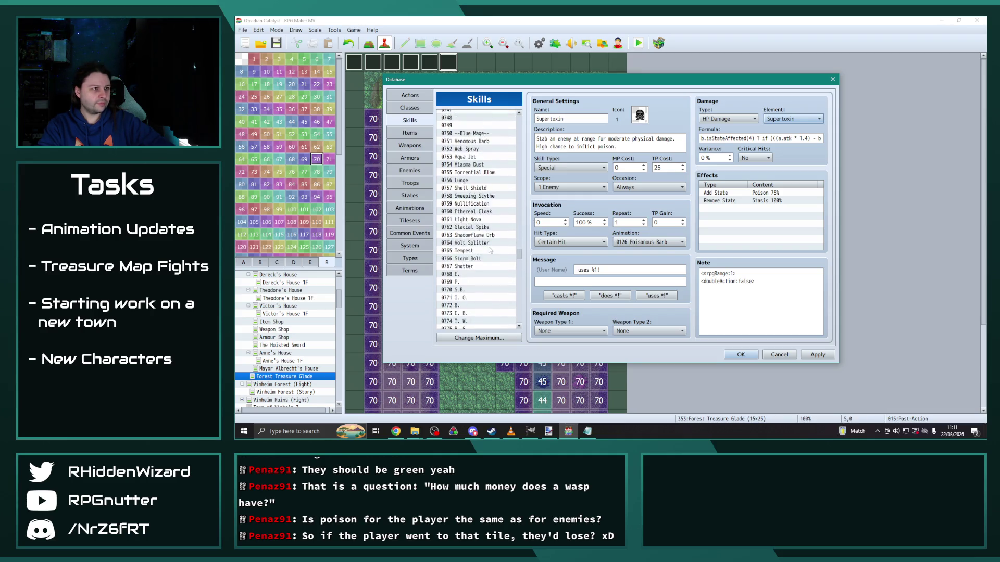
{"action": "left_click", "coordinate": [475, 188]}
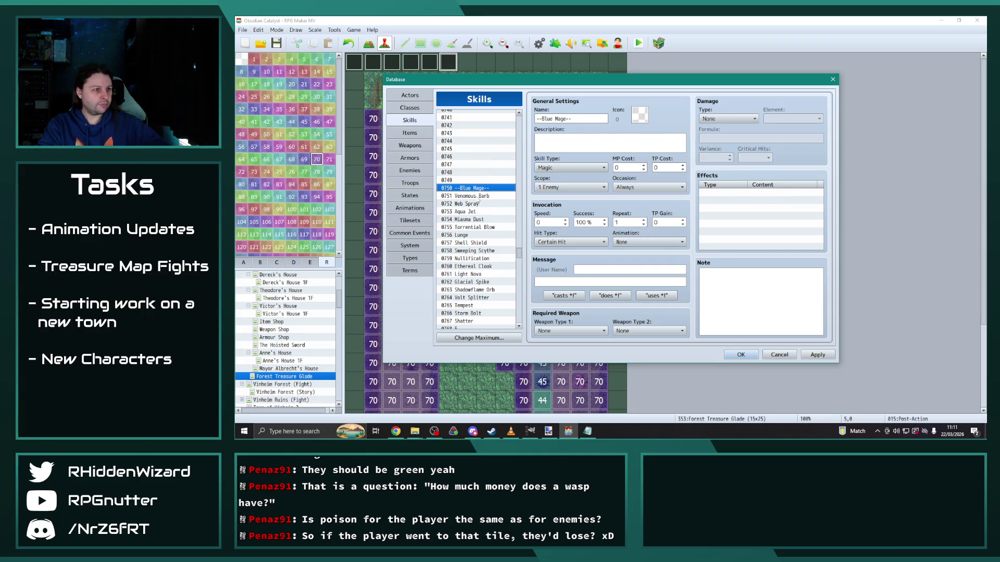
{"action": "left_click", "coordinate": [478, 197]}
{"action": "triple_click", "coordinate": [758, 137]}
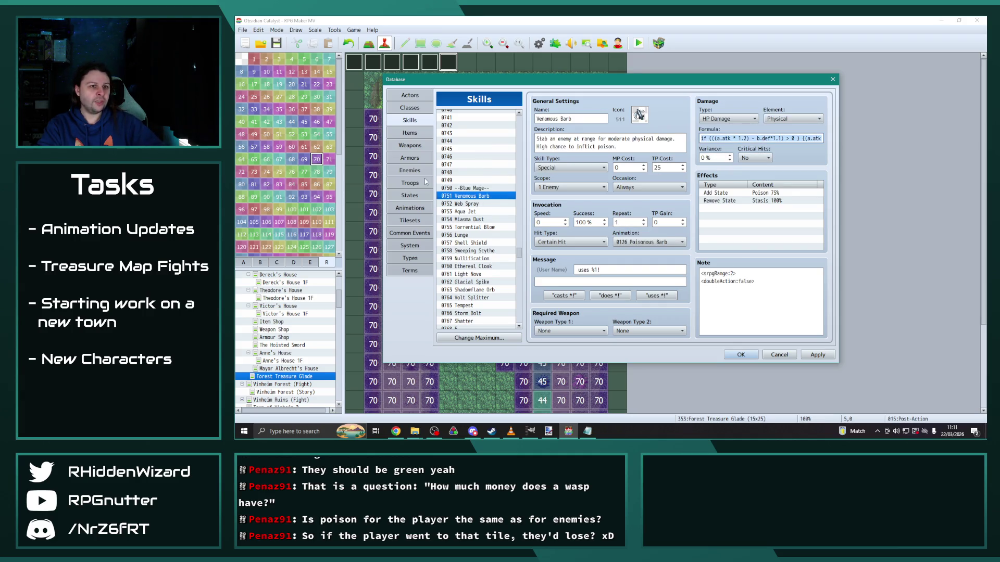
{"action": "left_click_drag", "start_coordinate": [519, 253], "coordinate": [523, 330]}
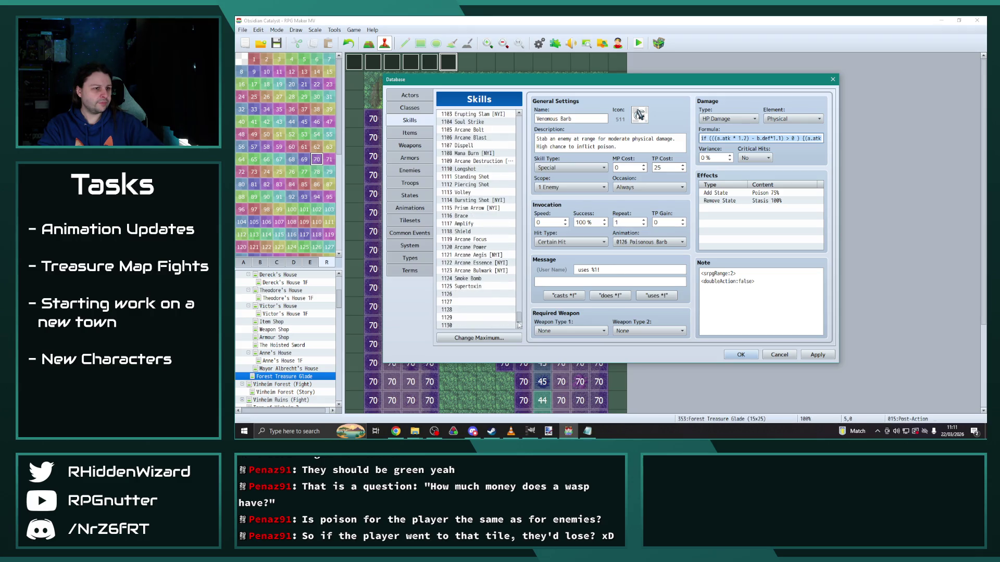
{"action": "left_click", "coordinate": [476, 287]}
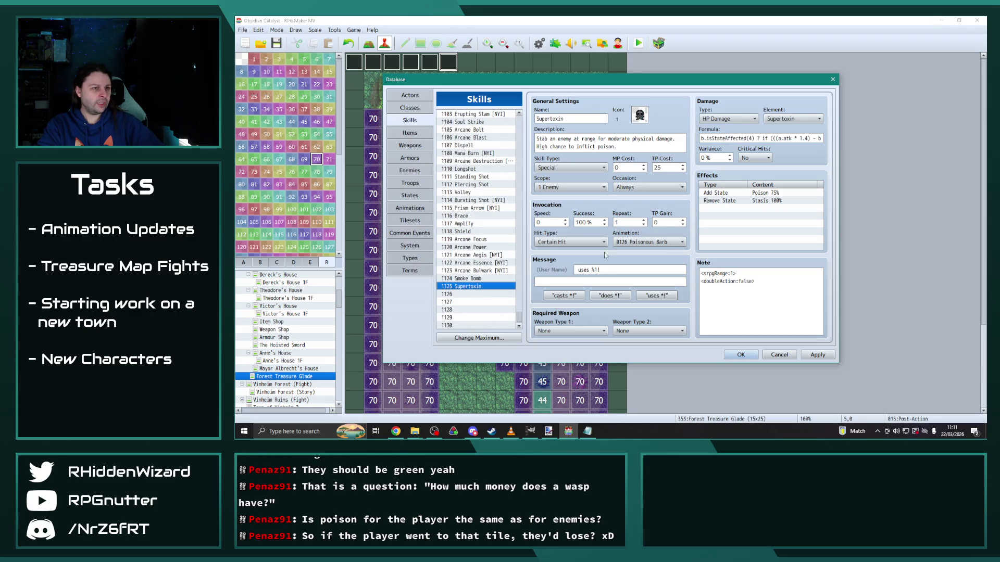
{"action": "left_click", "coordinate": [743, 138]}
{"action": "key", "text": "End"}
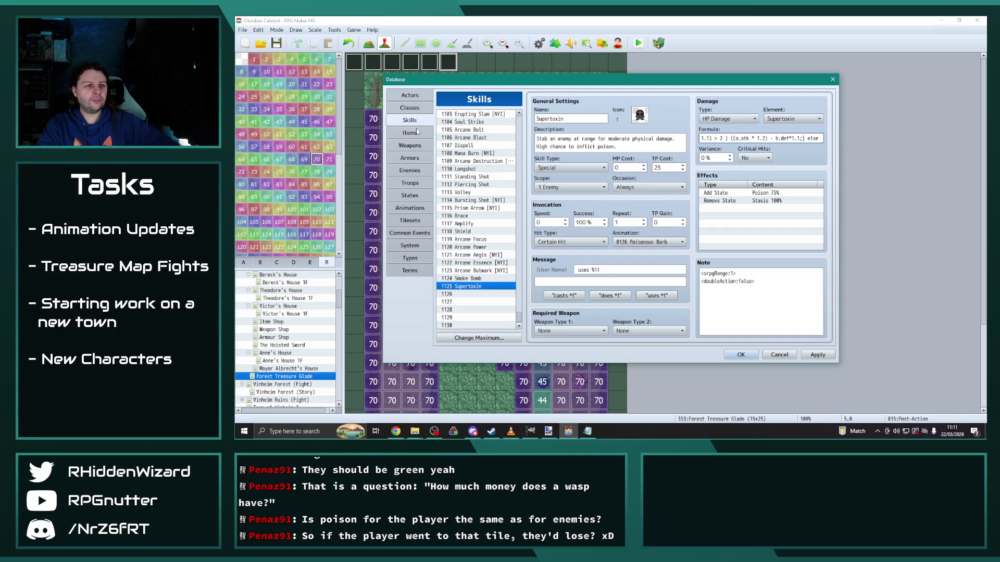
{"action": "left_click", "coordinate": [409, 195]}
{"action": "left_click_drag", "start_coordinate": [521, 211], "coordinate": [521, 125]}
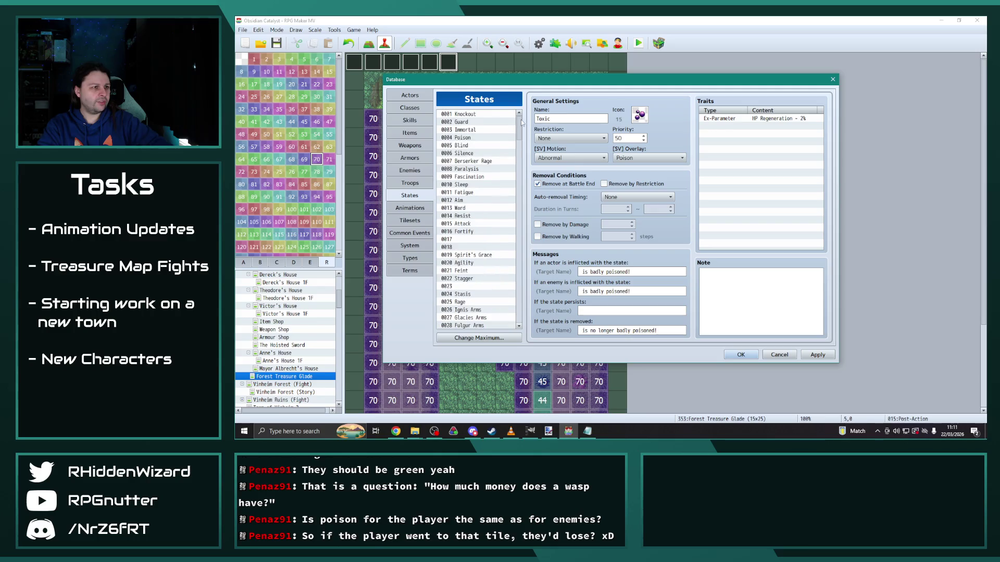
Step: Give state 0004 Poison an Element Rate trait of Supertoxin * 150%, apply it, and close the database
{"action": "left_click", "coordinate": [468, 137]}
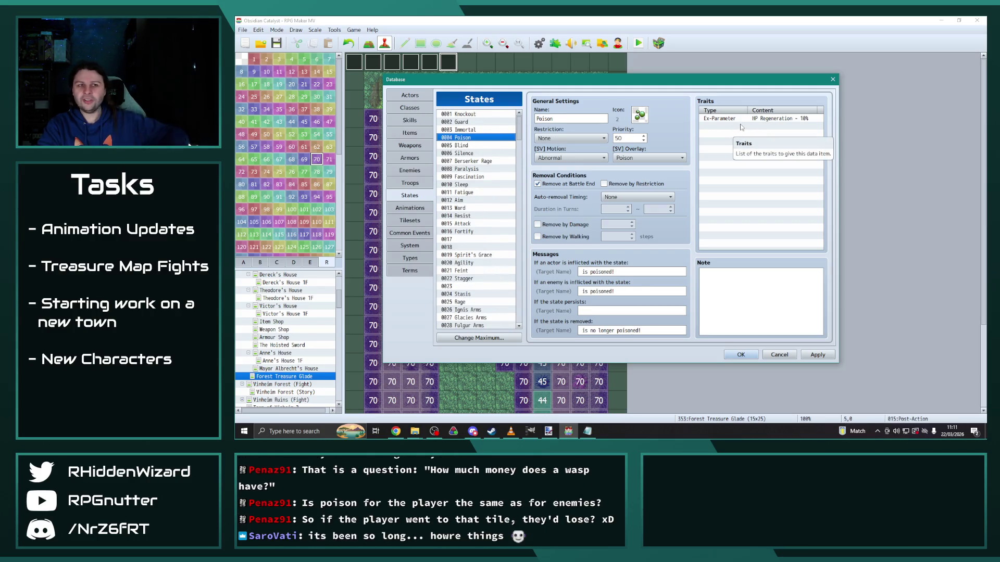
{"action": "double_click", "coordinate": [742, 127]}
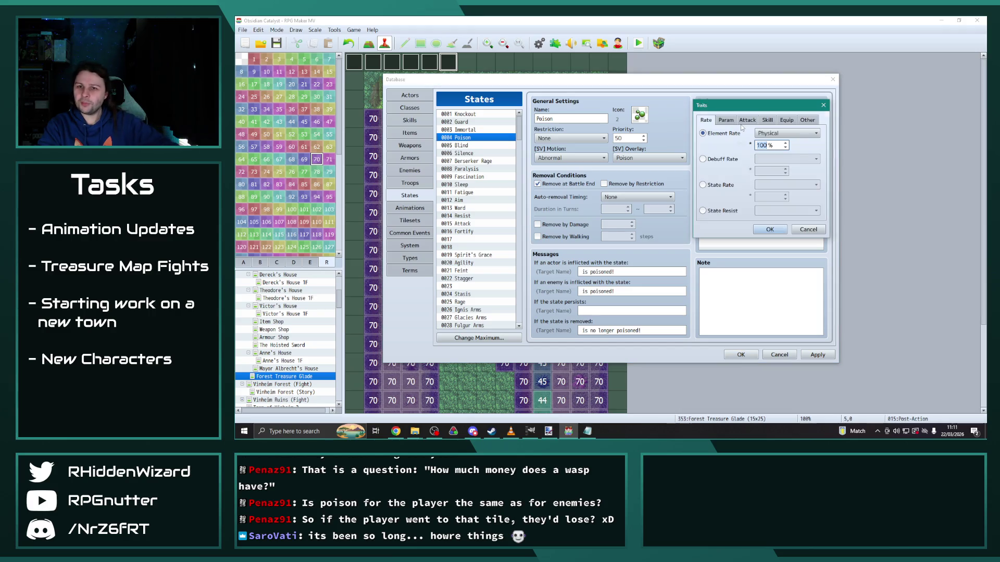
{"action": "left_click", "coordinate": [779, 134]}
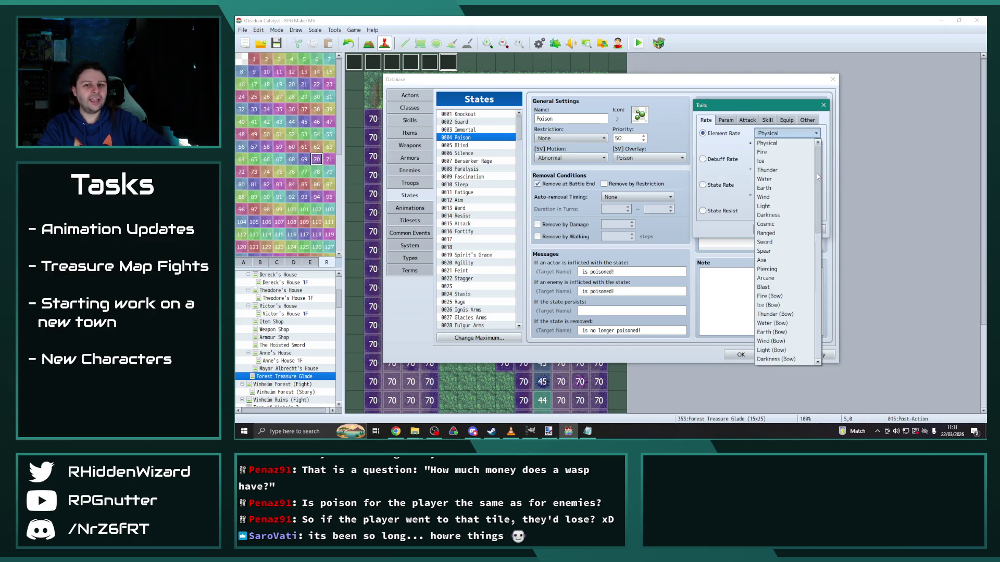
{"action": "scroll", "coordinate": [821, 307], "scroll_direction": "down", "scroll_amount": 5}
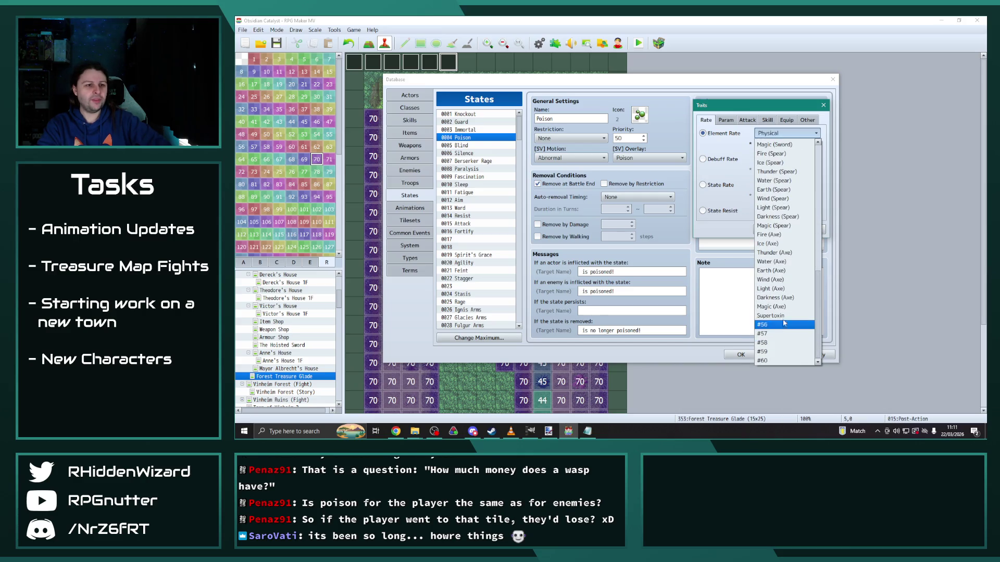
{"action": "left_click", "coordinate": [797, 315]}
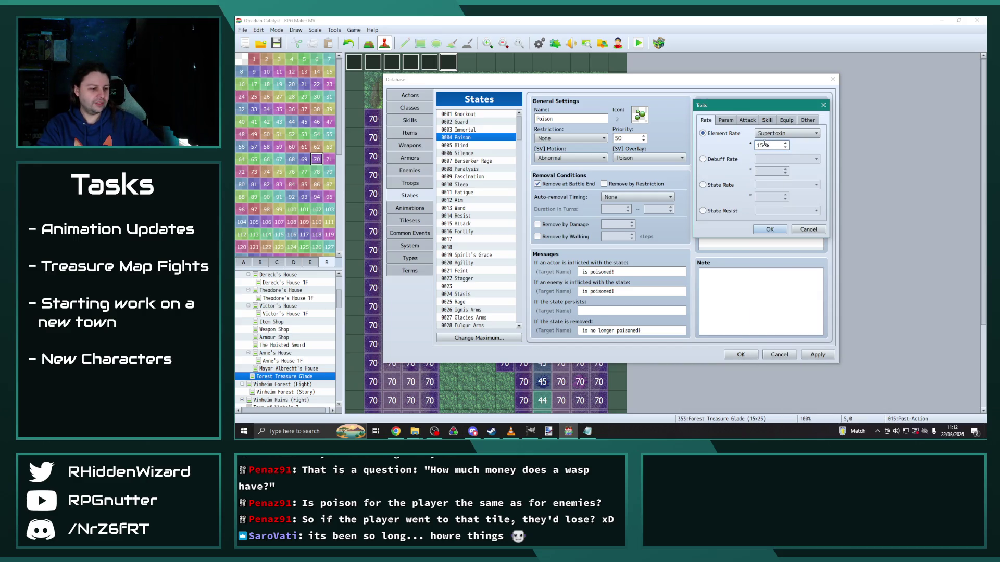
{"action": "left_click", "coordinate": [784, 230]}
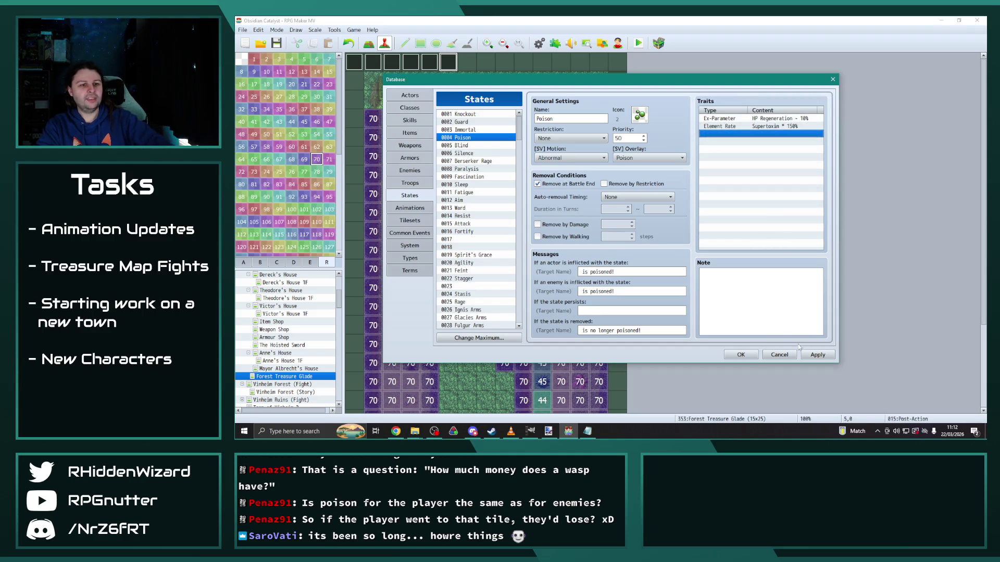
{"action": "left_click", "coordinate": [814, 354]}
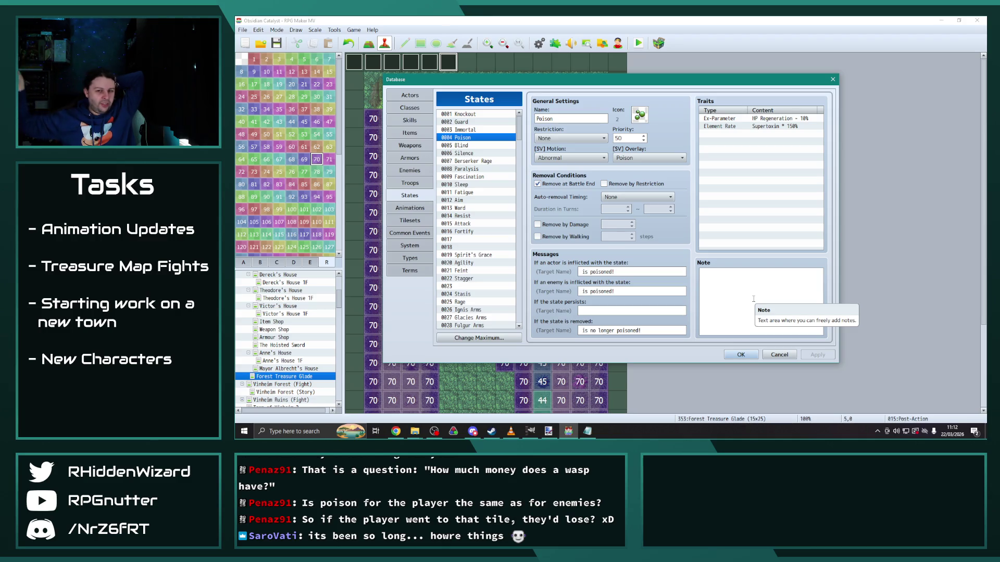
{"action": "left_click", "coordinate": [740, 355]}
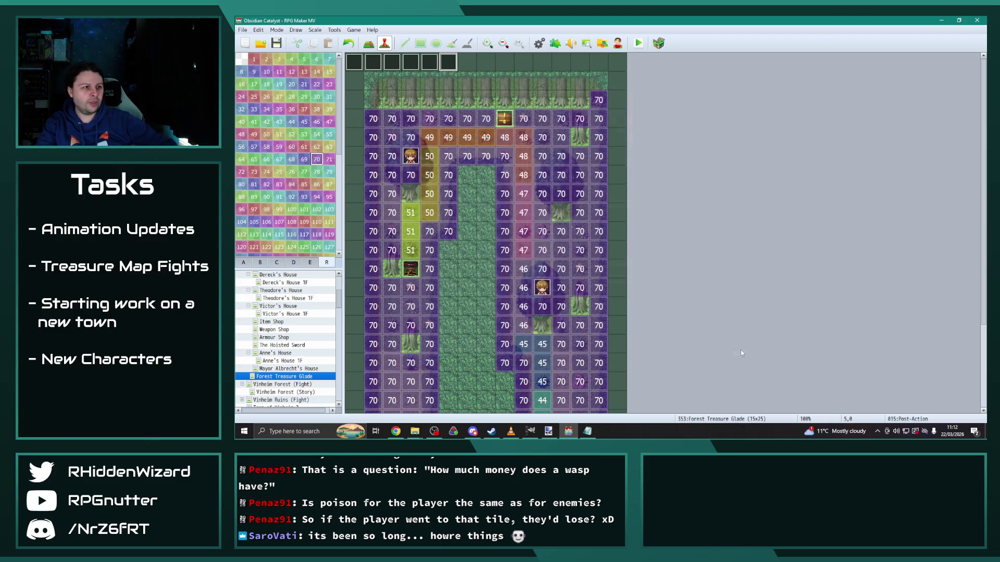
Step: Save the project and start a maximized playtest
{"action": "left_click", "coordinate": [638, 44]}
{"action": "left_click", "coordinate": [587, 232]}
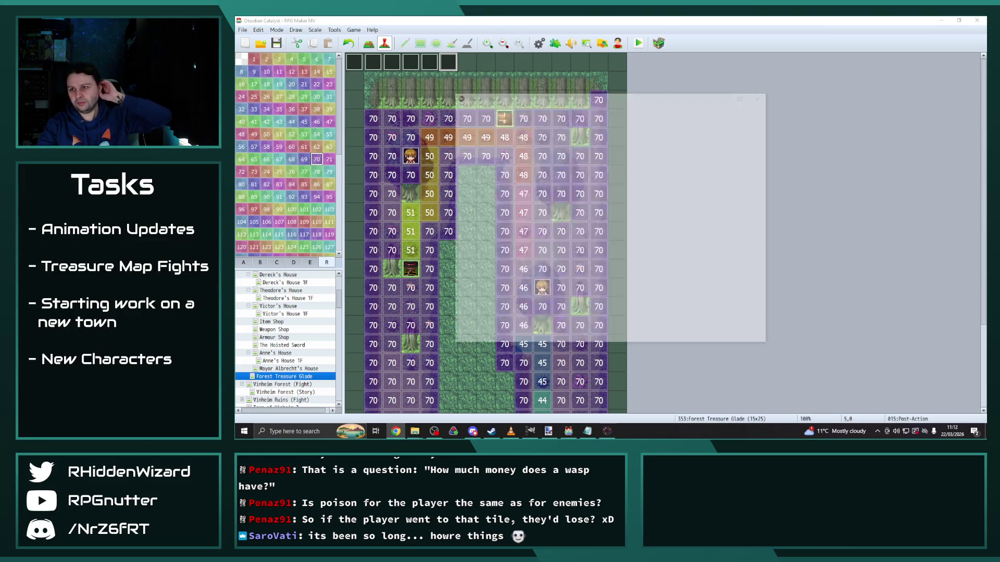
{"action": "left_click", "coordinate": [745, 96]}
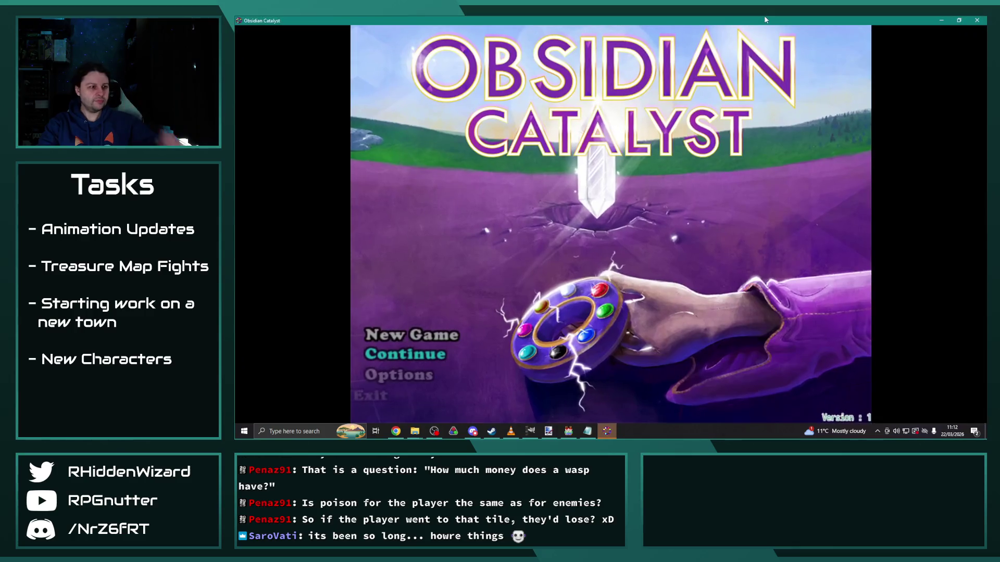
Step: Load save File 9 and walk the party into Forest Treasure Glade, then return to the editor
{"action": "key", "text": "Return"}
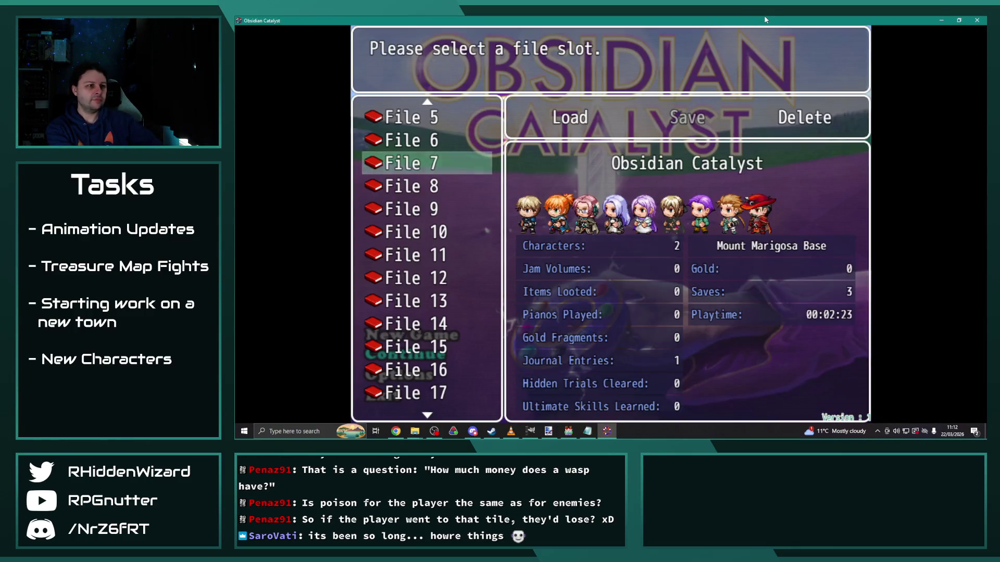
{"action": "key", "text": "Down"}
{"action": "key", "text": "Down"}
{"action": "key", "text": "Return"}
{"action": "key", "text": "Return"}
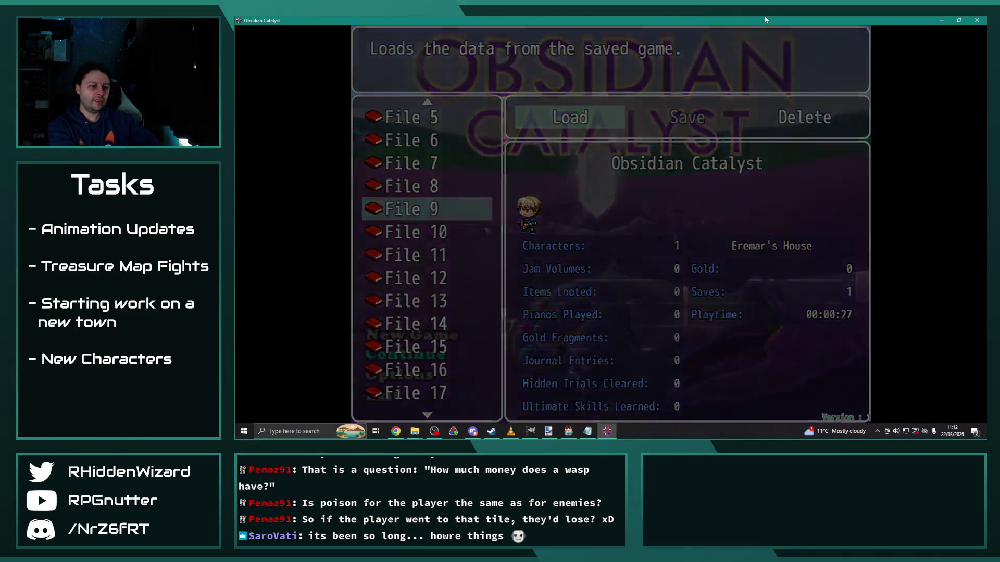
{"action": "key", "text": "Left"}
{"action": "key", "text": "Left"}
{"action": "key", "text": "Left"}
{"action": "key", "text": "Up"}
{"action": "key", "text": "Up"}
{"action": "key", "text": "Up"}
{"action": "key", "text": "Up"}
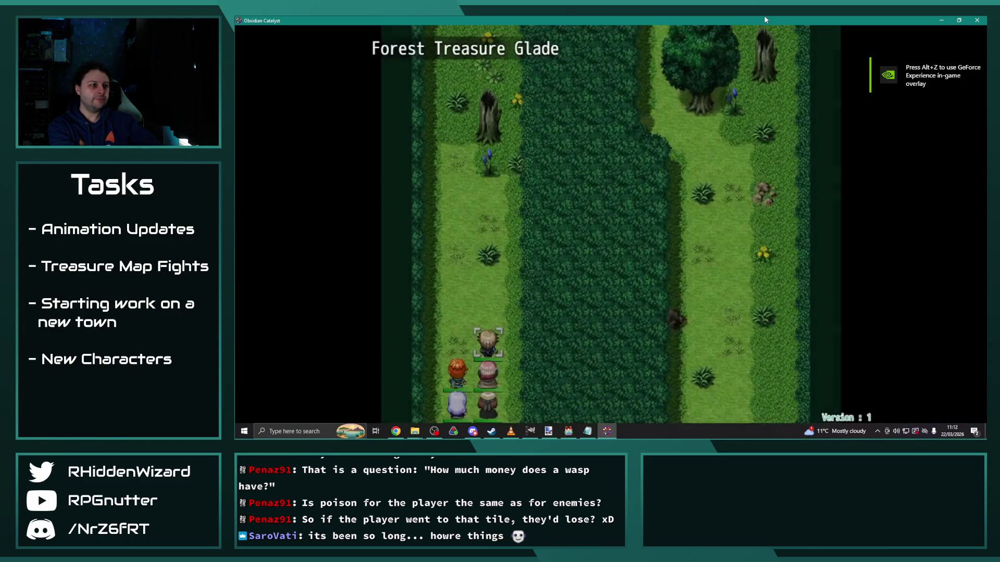
{"action": "key", "text": "Up"}
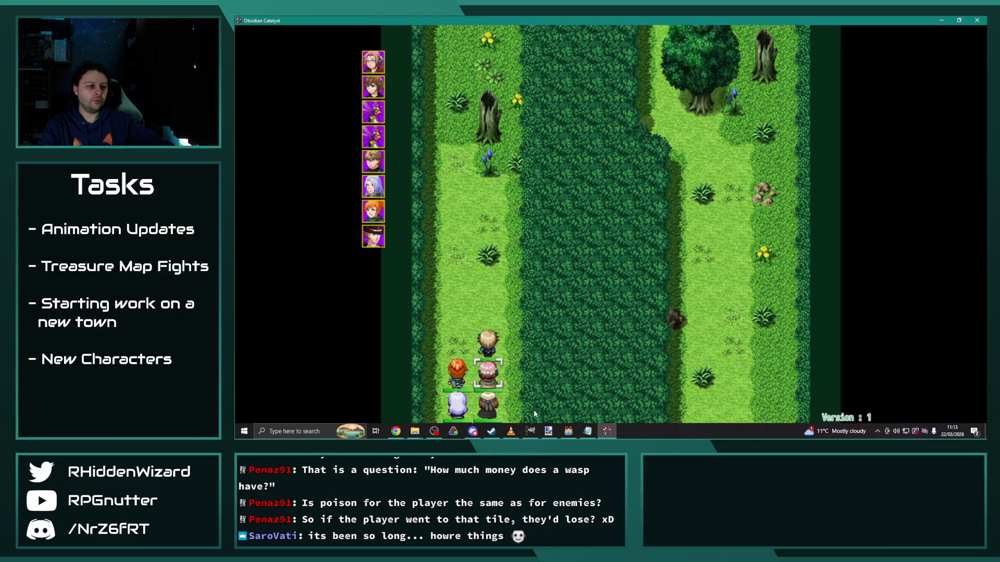
{"action": "mouse_move", "coordinate": [520, 430]}
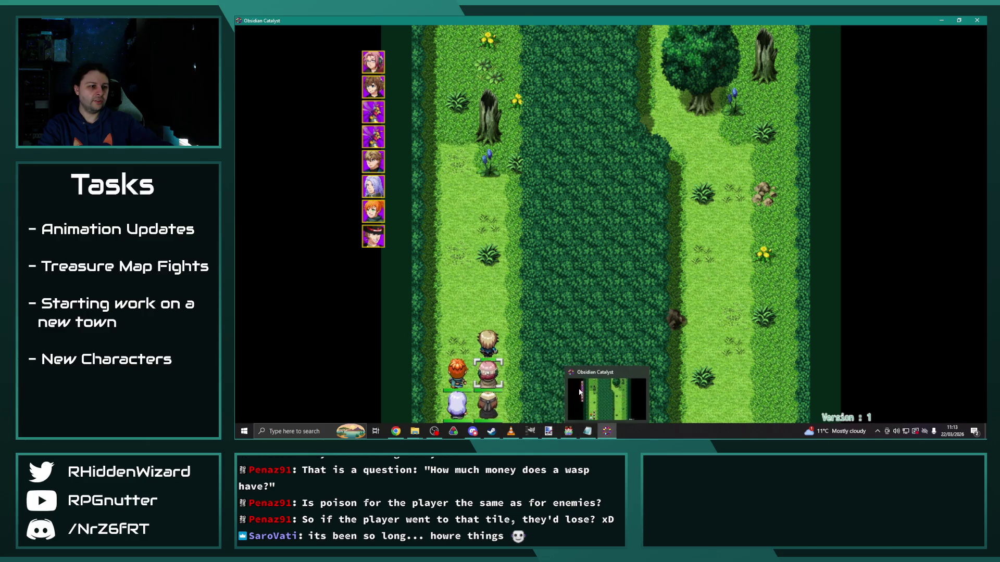
{"action": "left_click", "coordinate": [568, 430]}
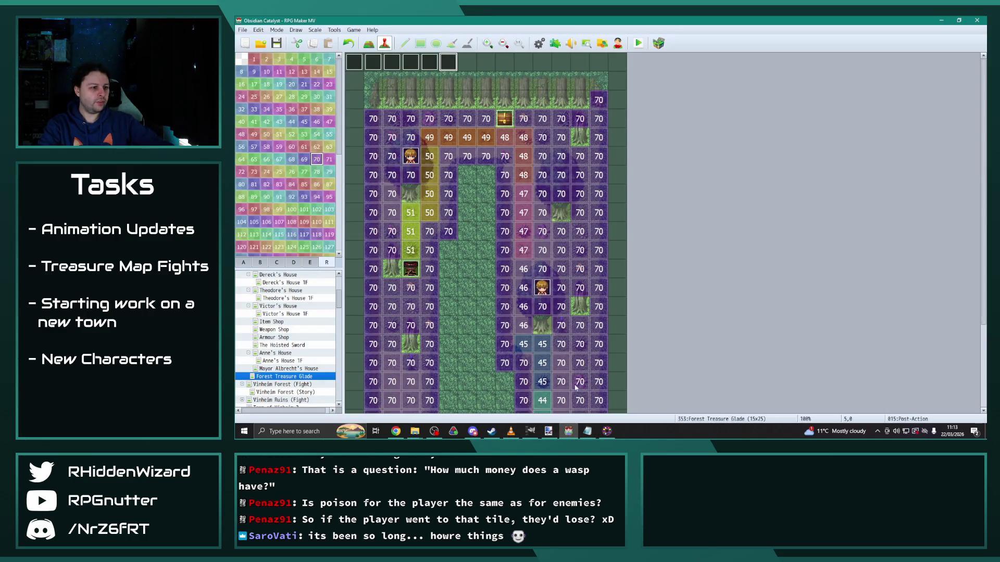
Step: Set the Glade Hornet's Supertoxin action pattern rating to 7 and resume the playtest battle
{"action": "left_click", "coordinate": [607, 434]}
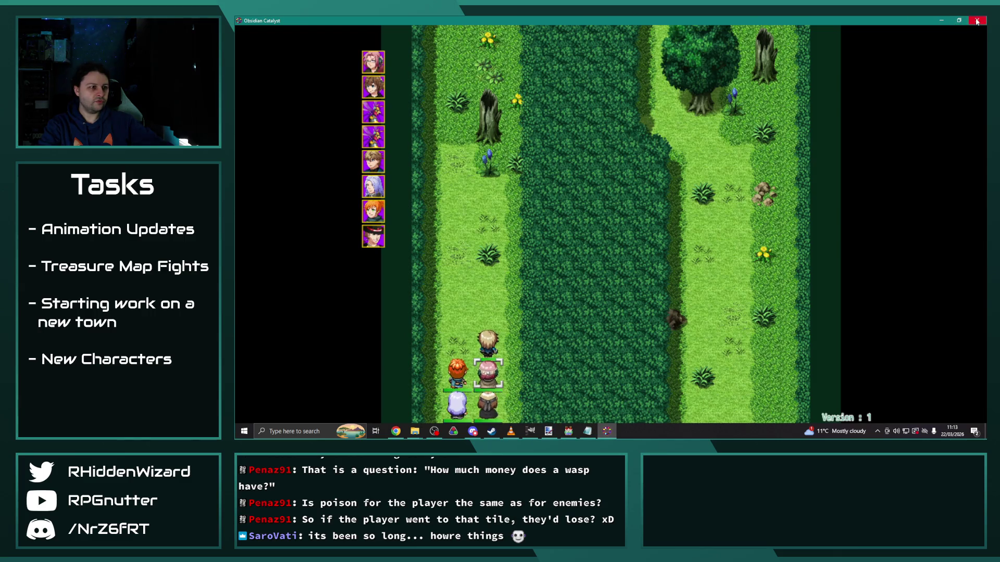
{"action": "left_click", "coordinate": [568, 431]}
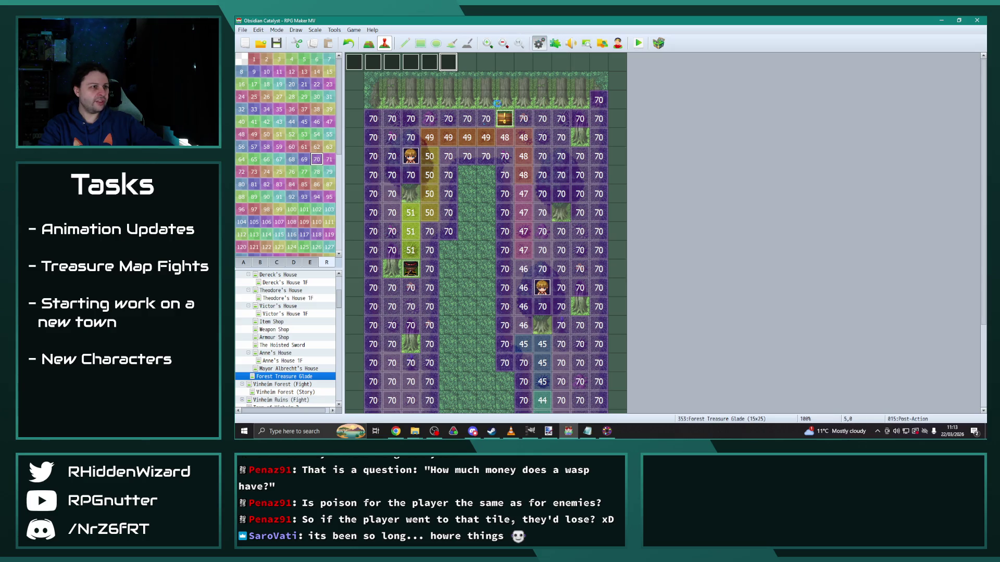
{"action": "left_click", "coordinate": [539, 43]}
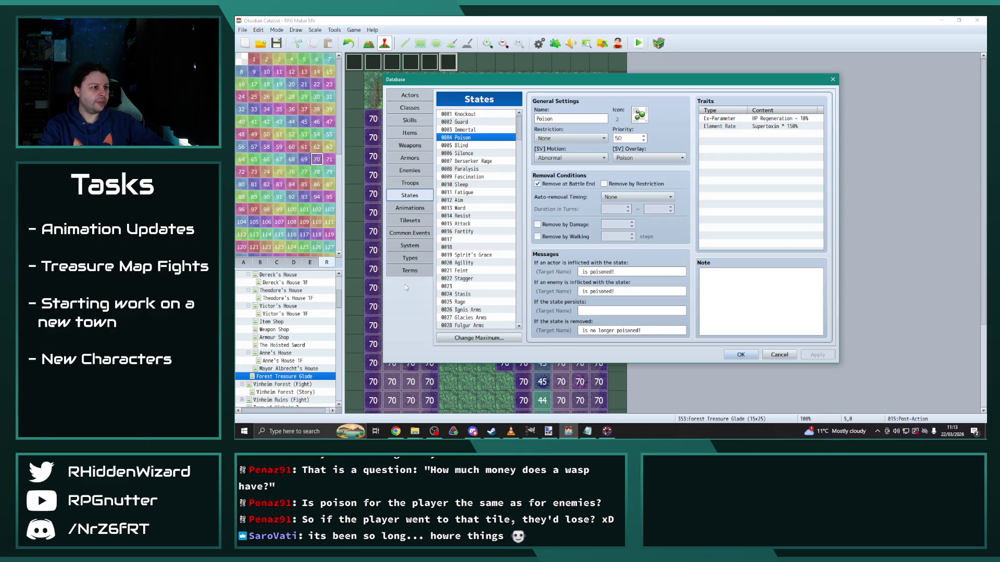
{"action": "left_click", "coordinate": [411, 171]}
{"action": "double_click", "coordinate": [635, 273]}
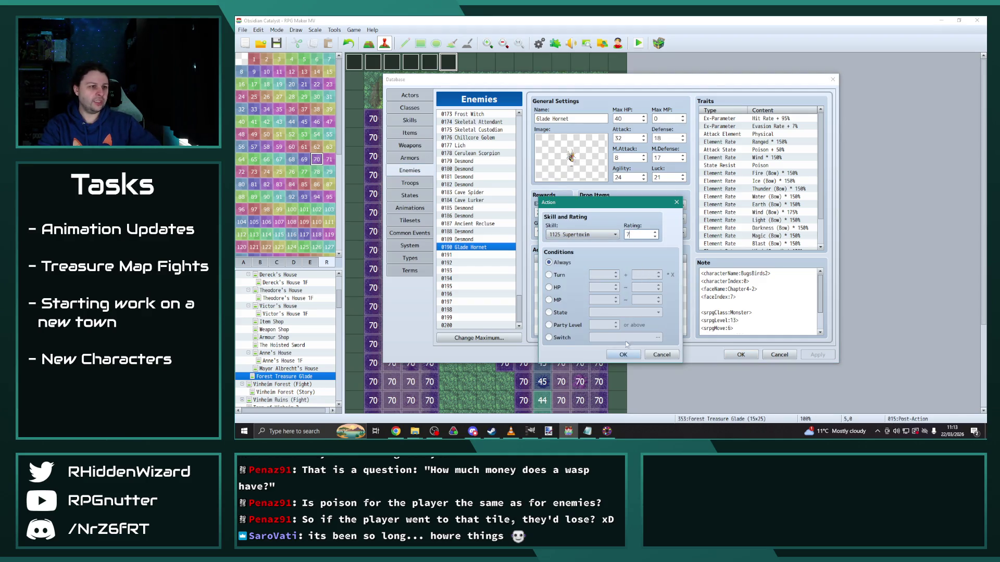
{"action": "left_click", "coordinate": [623, 354]}
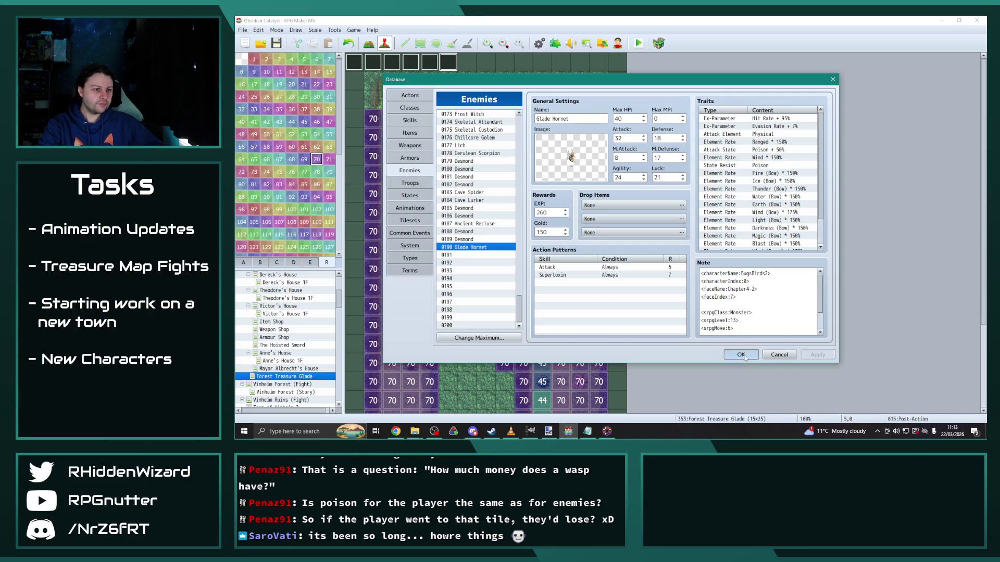
{"action": "left_click", "coordinate": [740, 355]}
{"action": "key", "text": "ctrl+r"}
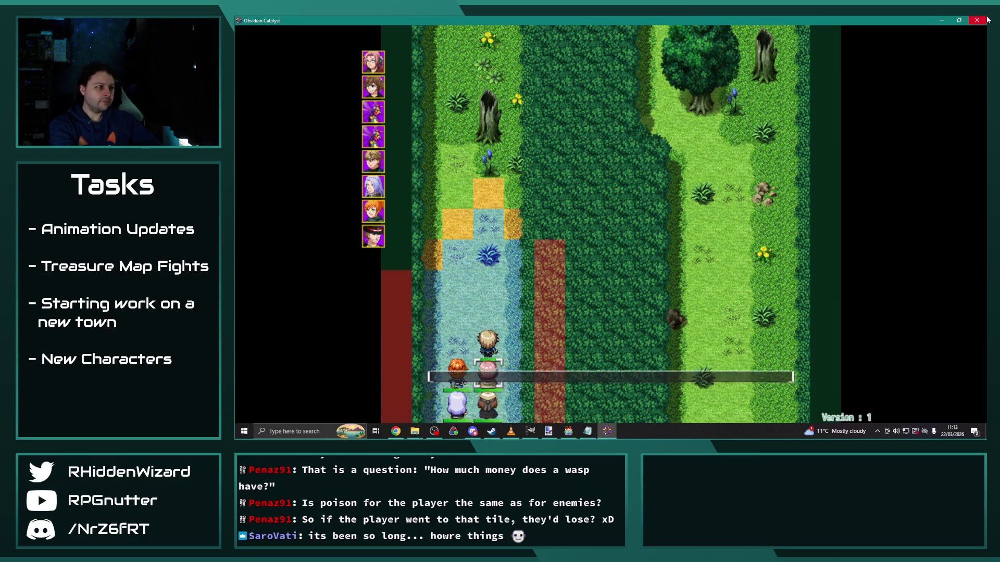
Step: Pass the swordsman's, cleric's, lancer's, mage's, Adelle's, Eremar's and Theodore's turns by waiting
{"action": "key", "text": "Return"}
{"action": "key", "text": "Return"}
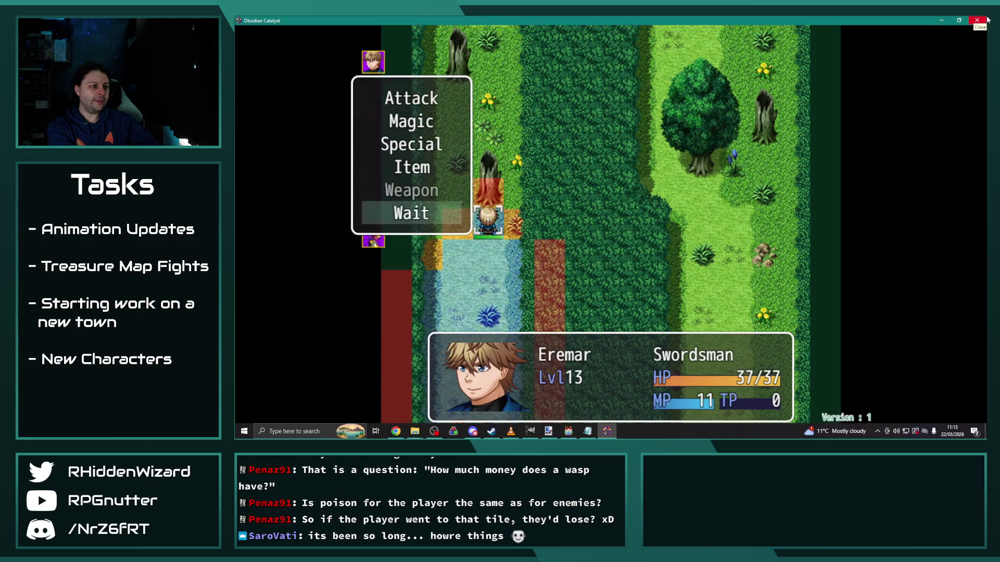
{"action": "key", "text": "Return"}
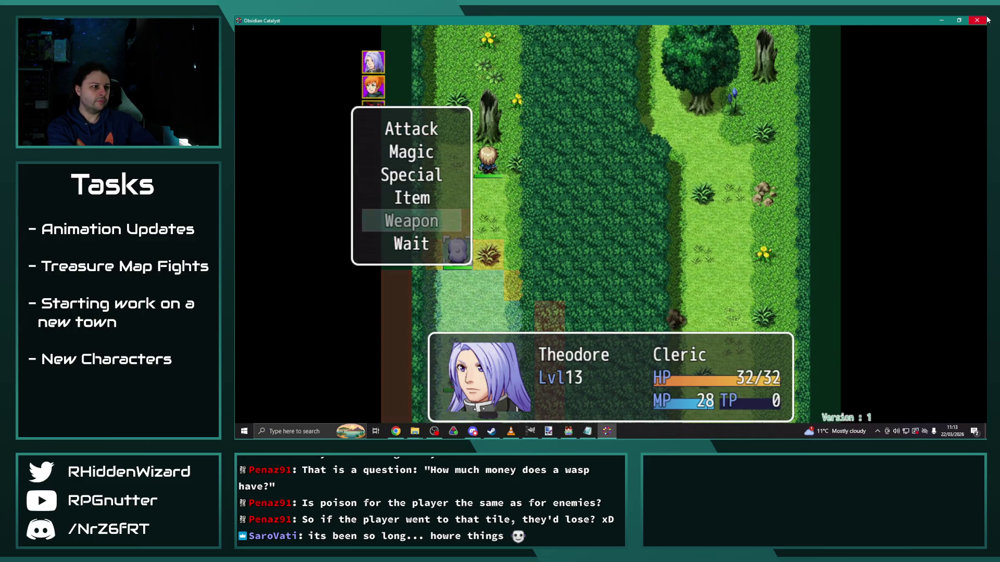
{"action": "key", "text": "Return"}
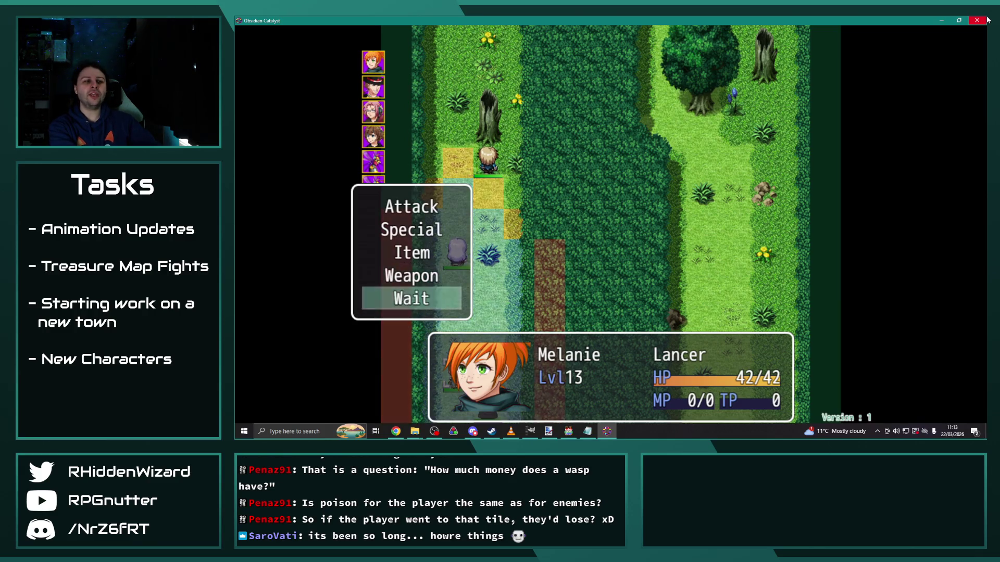
{"action": "key", "text": "Return"}
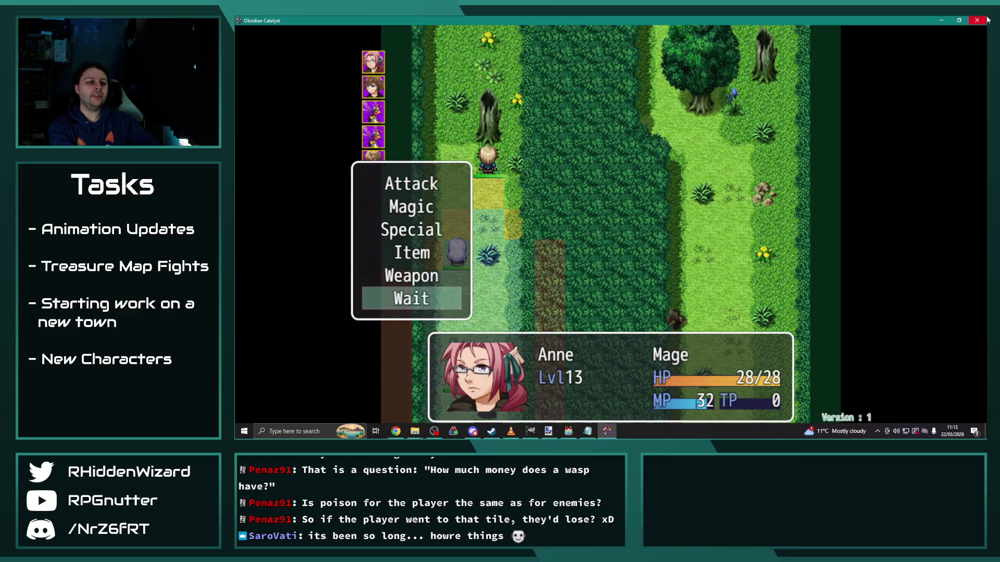
{"action": "key", "text": "Return"}
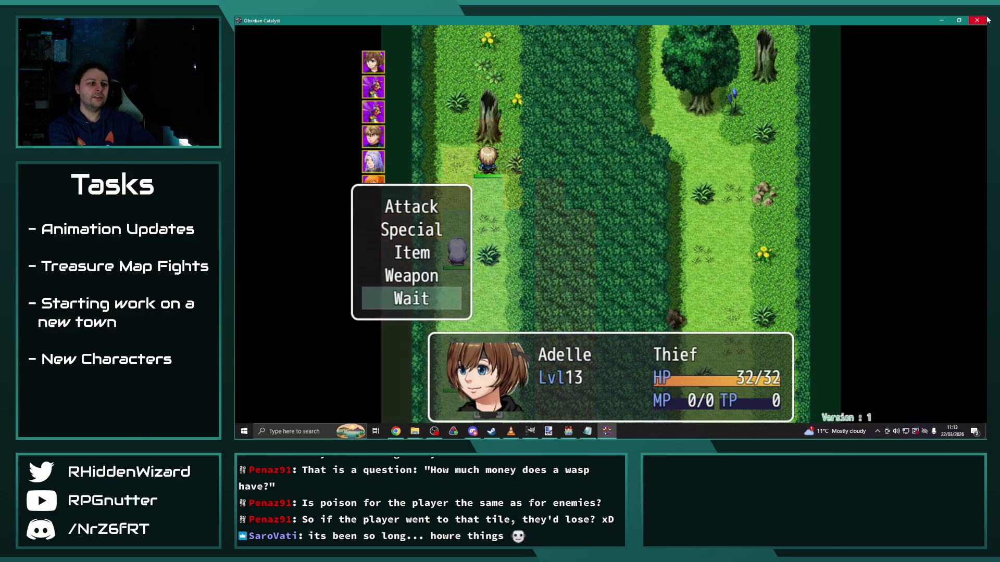
{"action": "key", "text": "Return"}
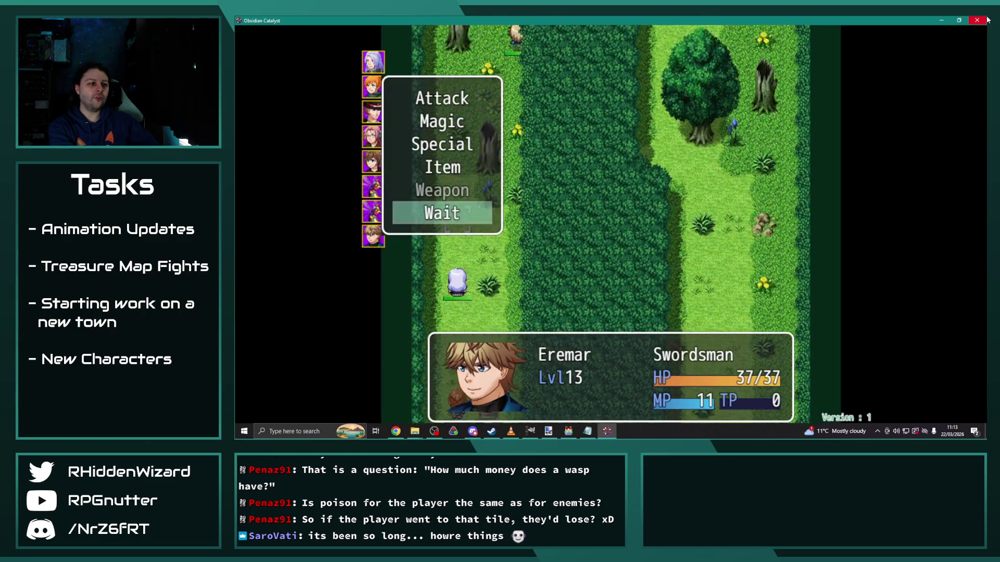
{"action": "key", "text": "Return"}
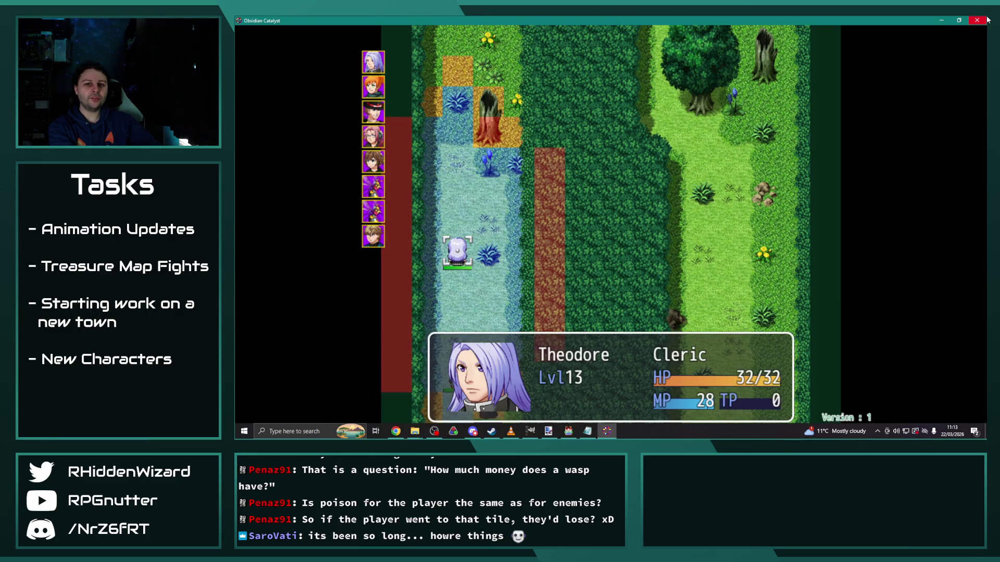
{"action": "key", "text": "Up"}
{"action": "key", "text": "Up"}
{"action": "key", "text": "Up"}
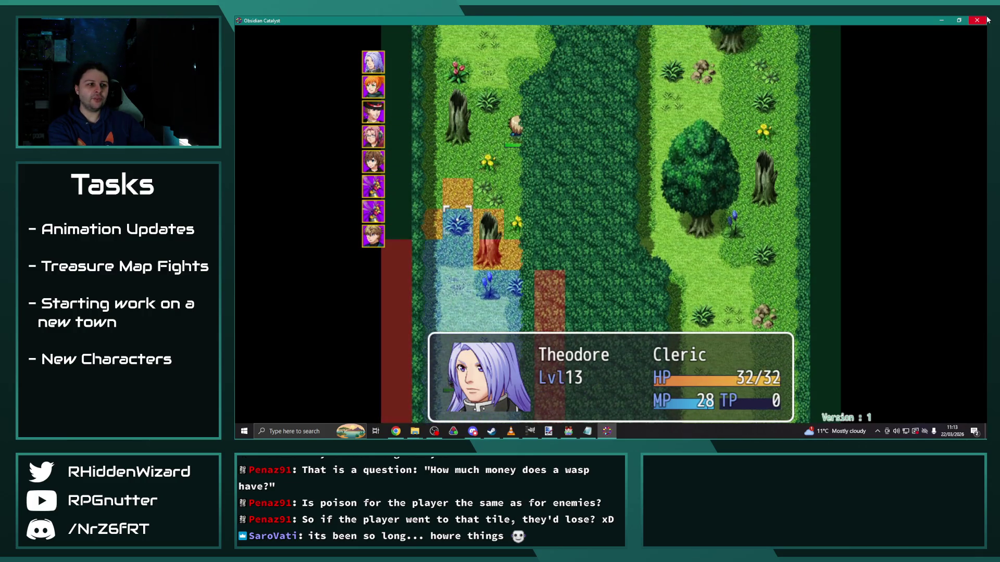
{"action": "key", "text": "Return"}
{"action": "key", "text": "Up"}
{"action": "key", "text": "Return"}
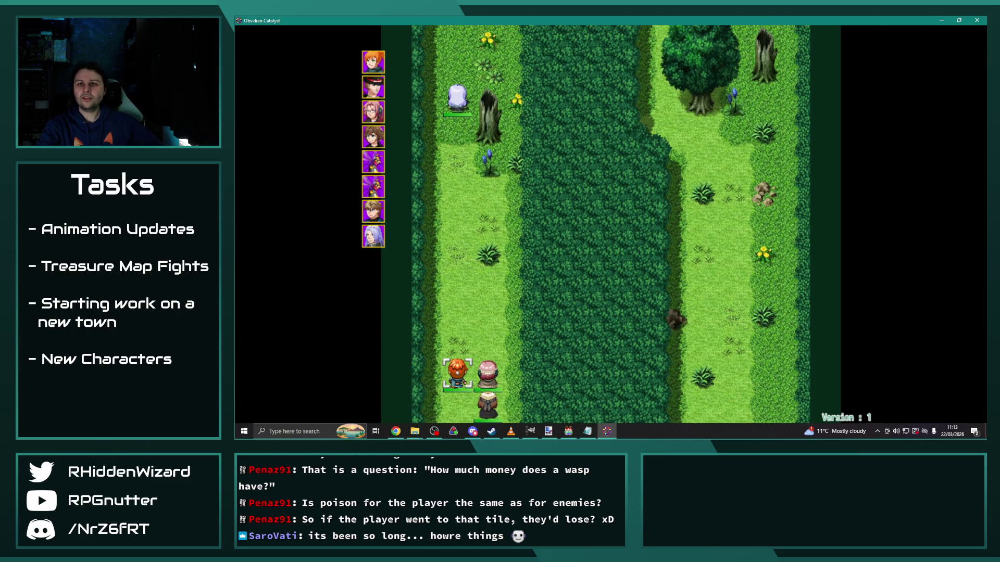
Step: Refocus the game, open and close the main menu, then wait through Melanie's, Anne's and Adelle's turns
{"action": "key", "text": "alt+Tab"}
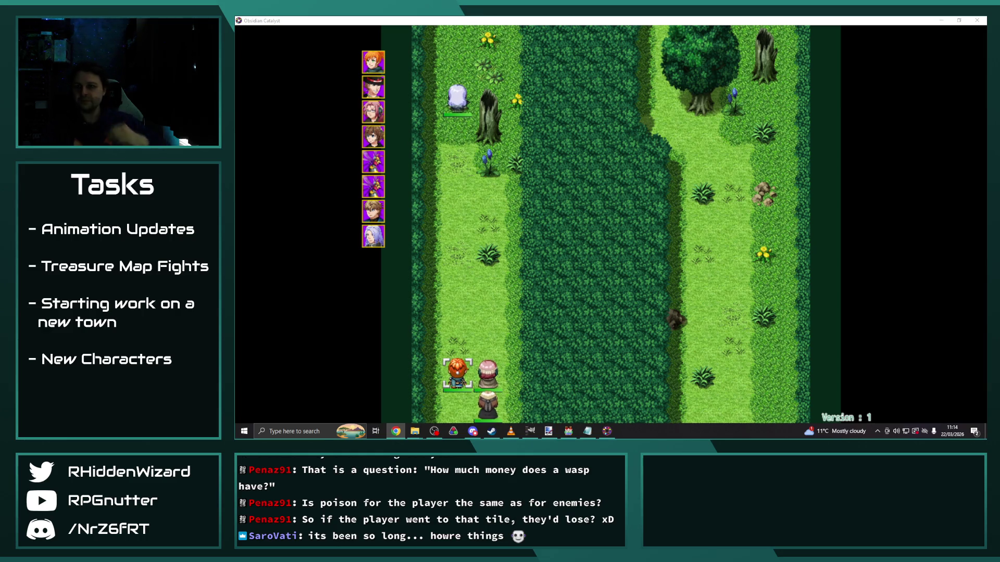
{"action": "left_click", "coordinate": [512, 134]}
{"action": "right_click", "coordinate": [513, 134]}
{"action": "right_click", "coordinate": [513, 134]}
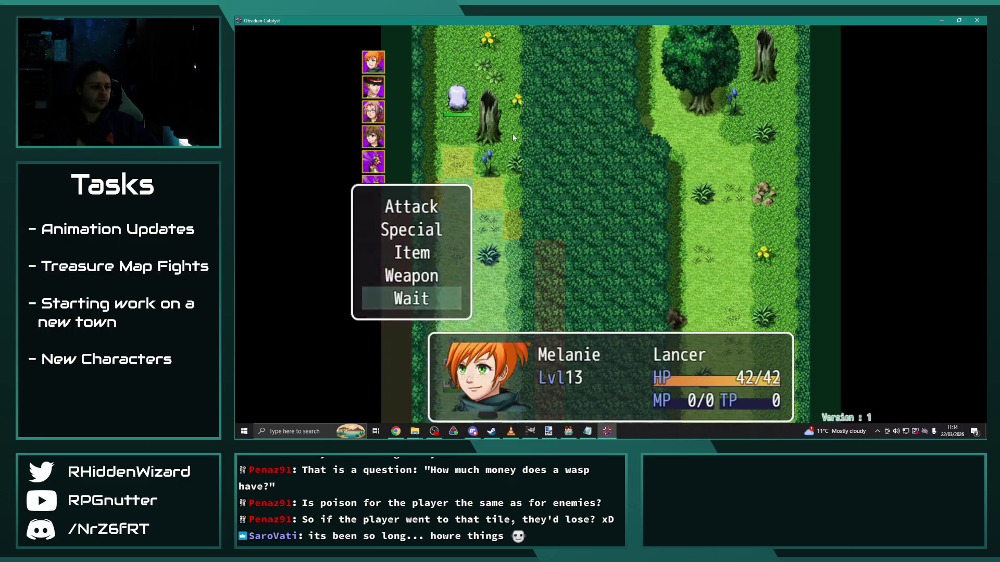
{"action": "key", "text": "Return"}
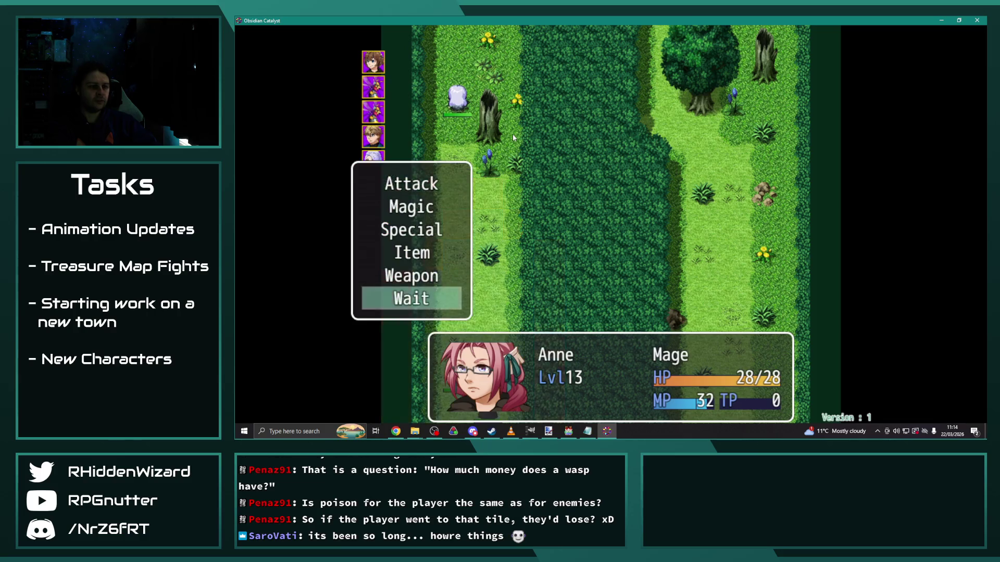
{"action": "key", "text": "Return"}
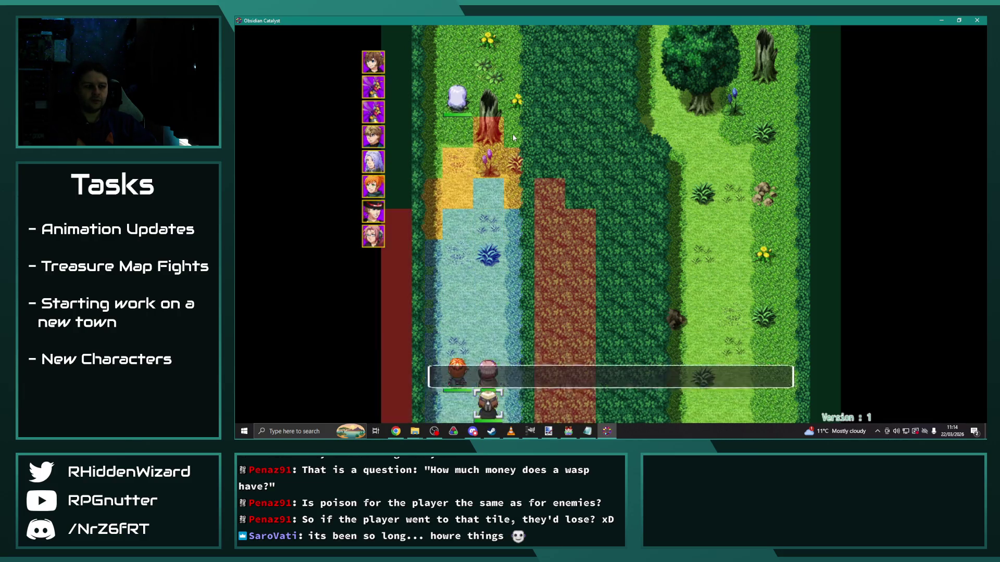
{"action": "key", "text": "Return"}
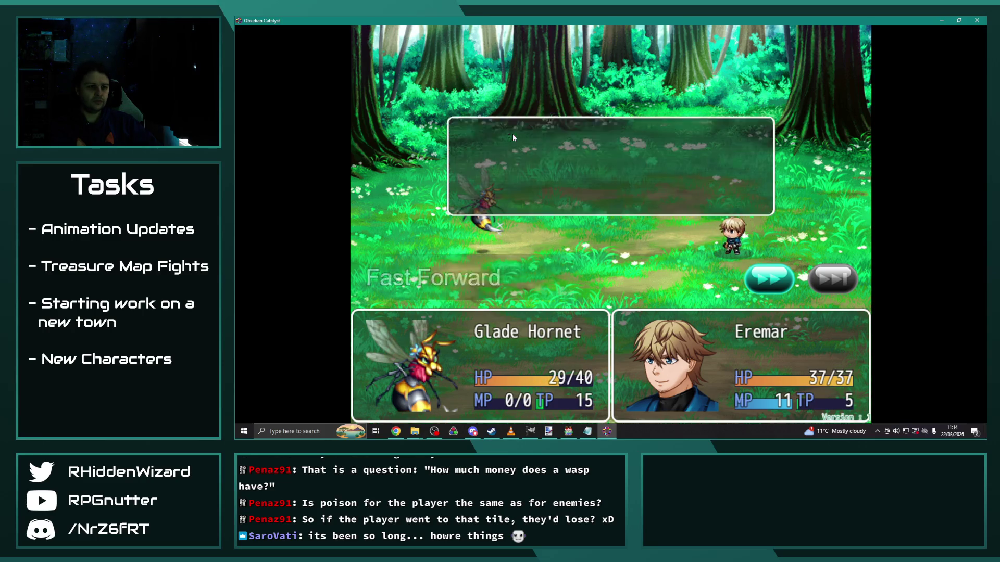
Step: Compare Eremar's main-hand weapons, previewing the Short Sword, then attack
{"action": "key", "text": "Up"}
{"action": "key", "text": "Up"}
{"action": "key", "text": "Return"}
{"action": "key", "text": "Return"}
{"action": "key", "text": "Return"}
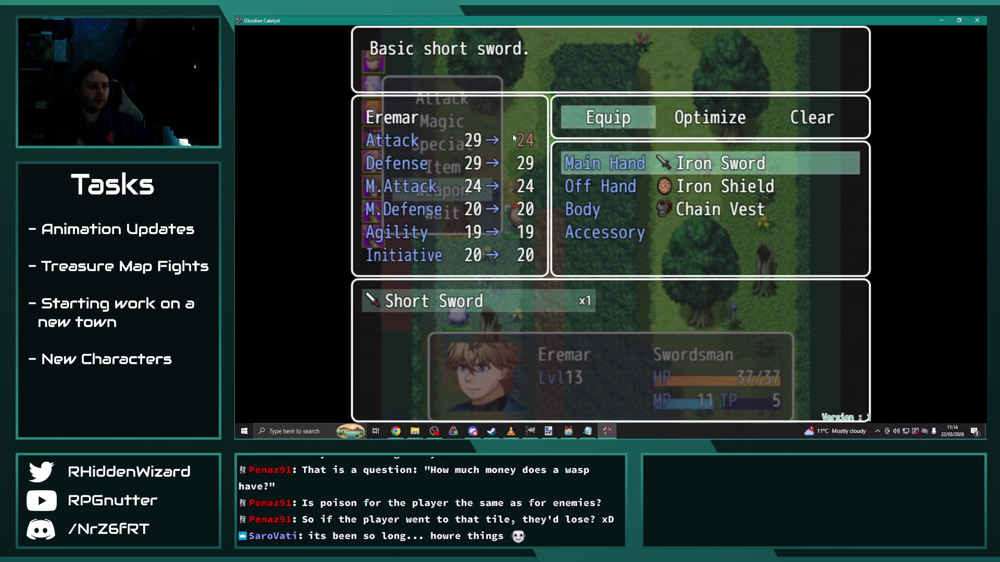
{"action": "key", "text": "Right"}
{"action": "key", "text": "Return"}
{"action": "key", "text": "Escape"}
{"action": "key", "text": "Escape"}
{"action": "key", "text": "Return"}
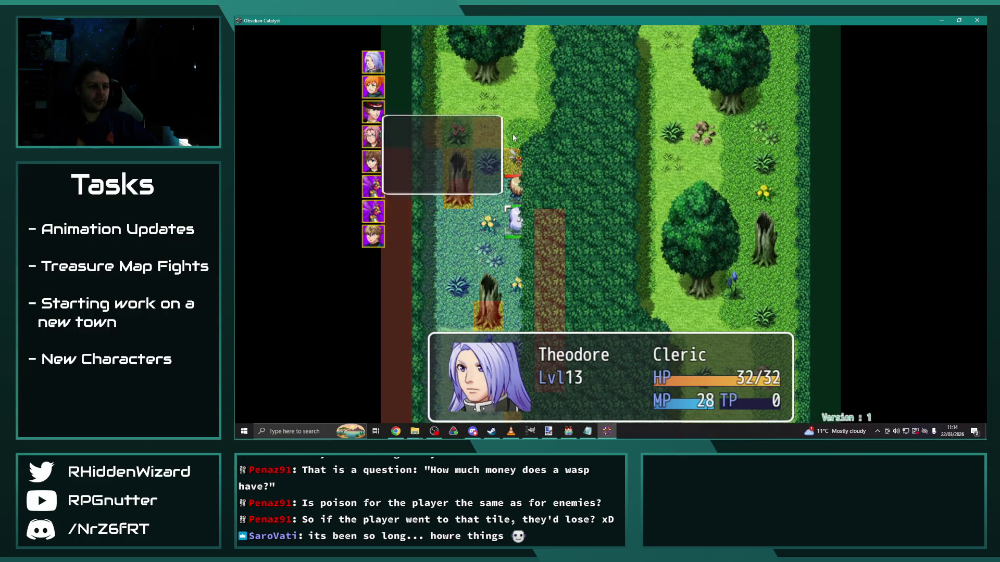
Step: Wait through Theodore's, Melanie's, Anne's and Eremar's turns as Desmond takes the Cloak of Vitality
{"action": "key", "text": "Return"}
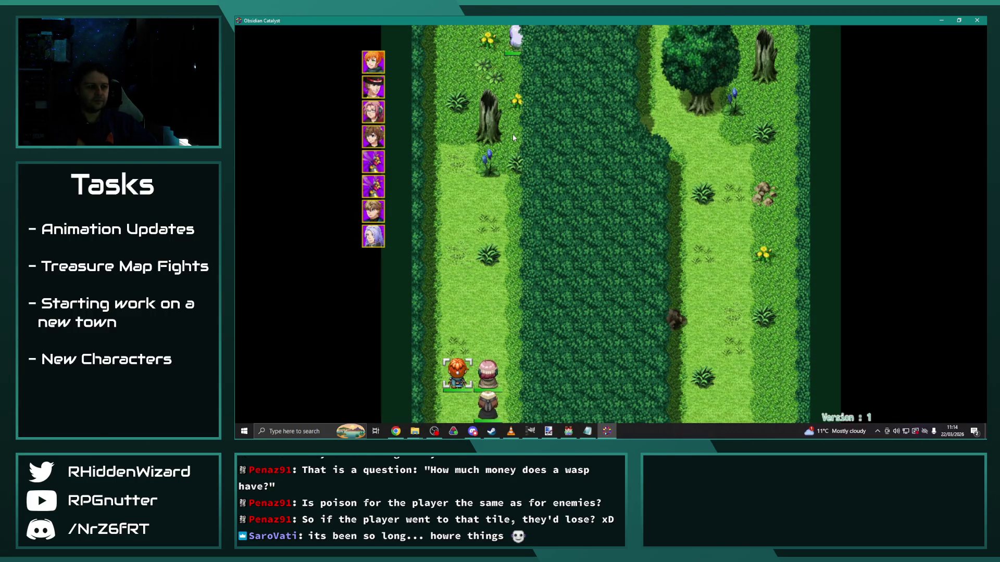
{"action": "key", "text": "Return"}
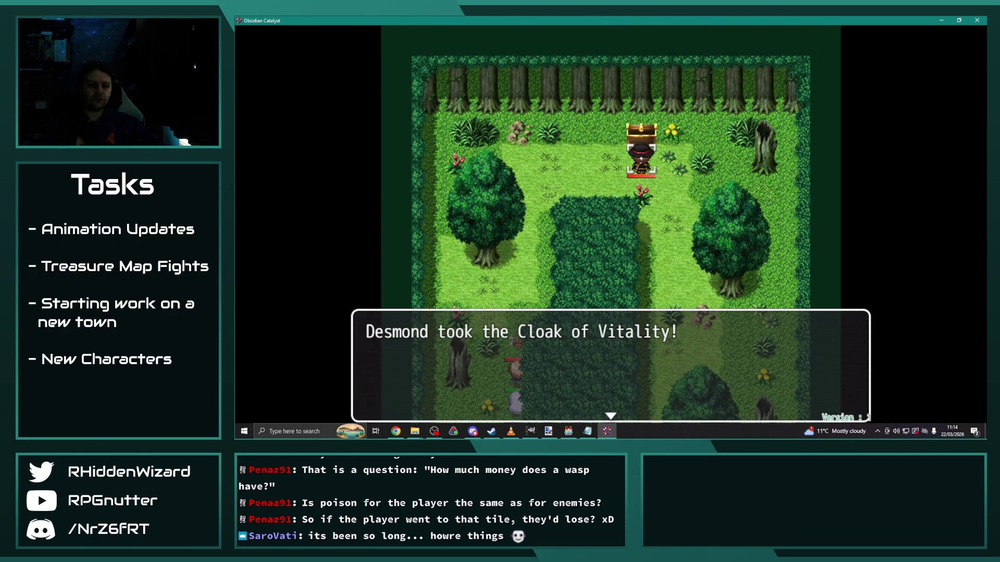
{"action": "key", "text": "Return"}
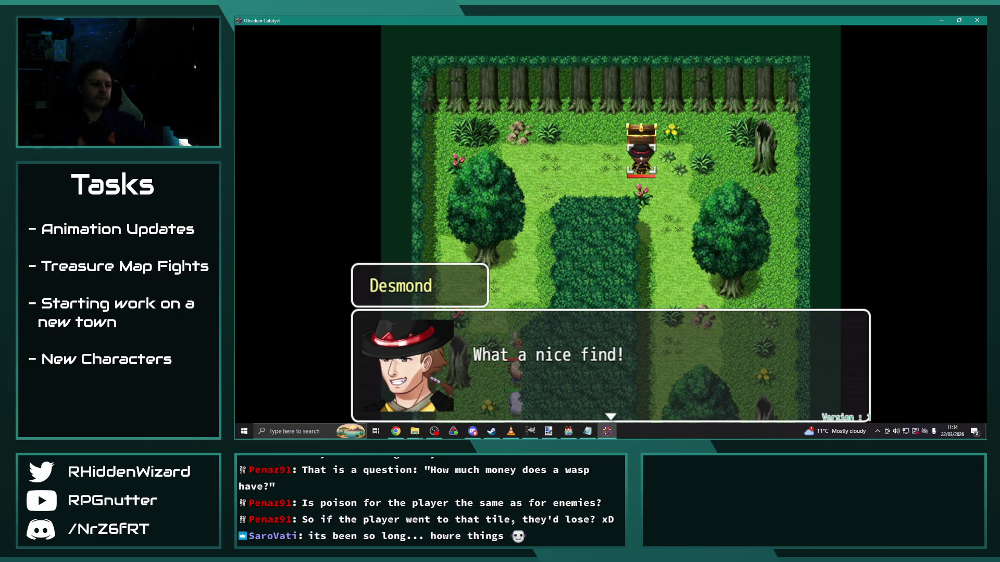
{"action": "key", "text": "Return"}
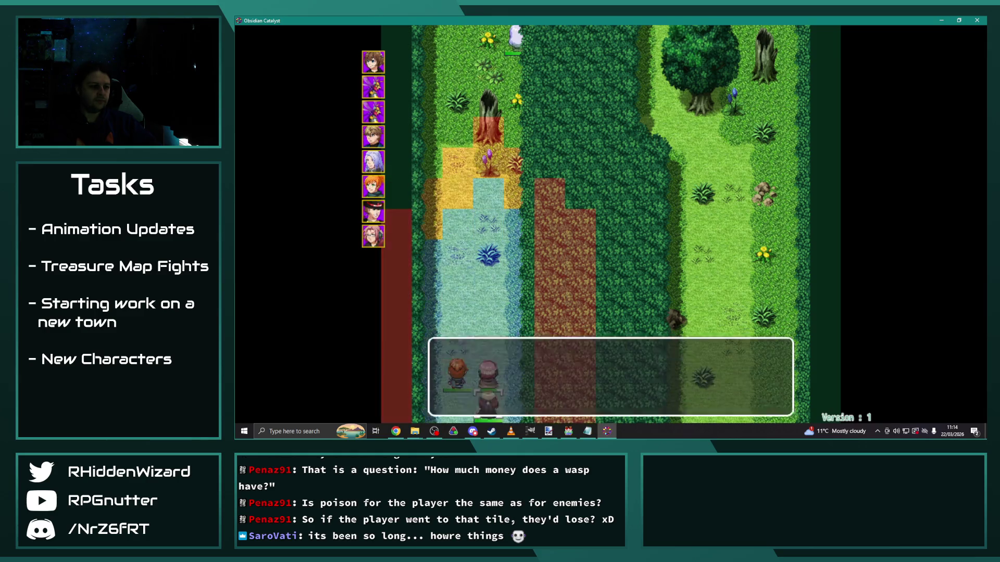
{"action": "key", "text": "Return"}
{"action": "key", "text": "Return"}
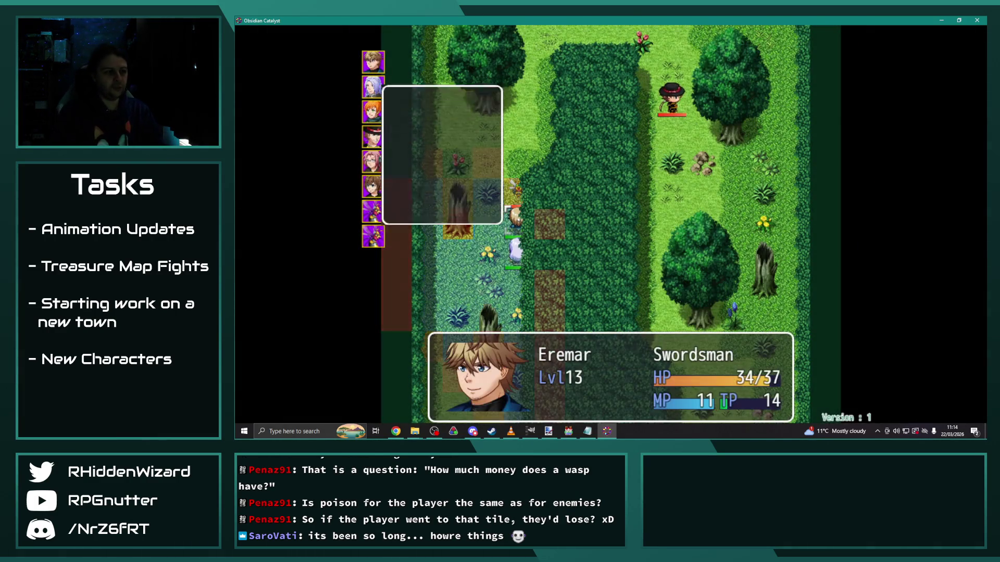
{"action": "key", "text": "Up"}
{"action": "key", "text": "Return"}
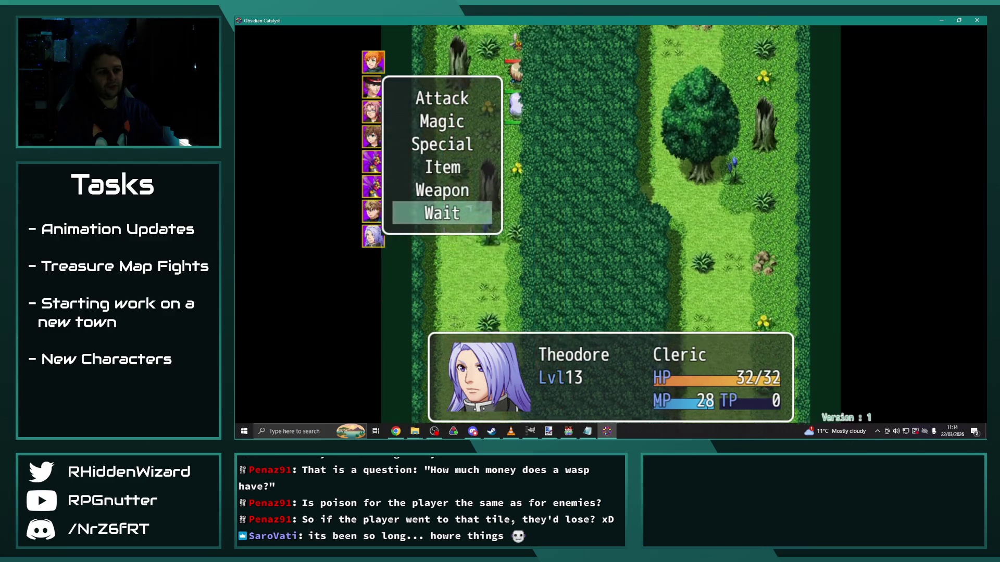
{"action": "key", "text": "Return"}
{"action": "key", "text": "Return"}
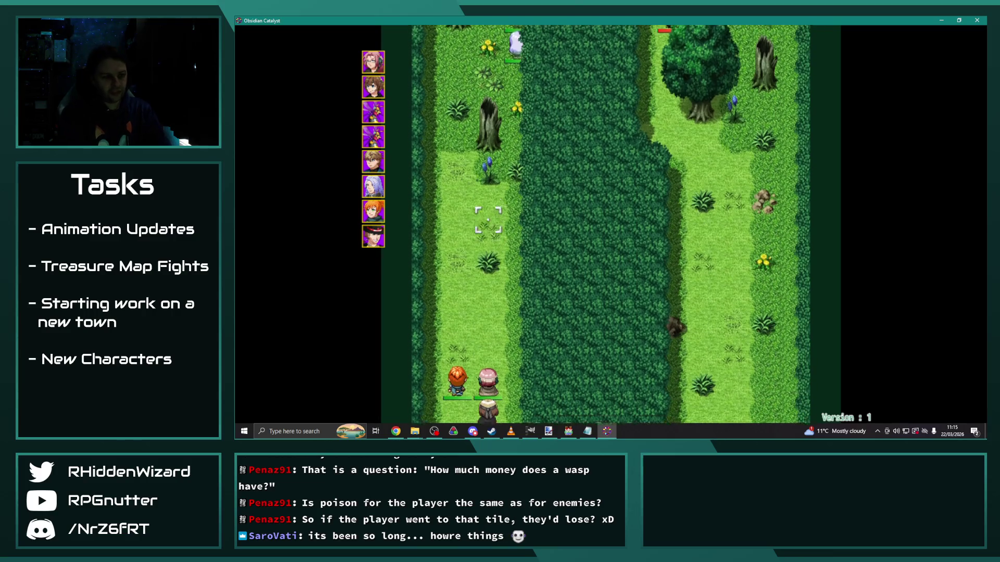
Step: Wait out Anne's turn, close the Glade Hornet's stats, and begin Eremar's turn showing his range
{"action": "key", "text": "Return"}
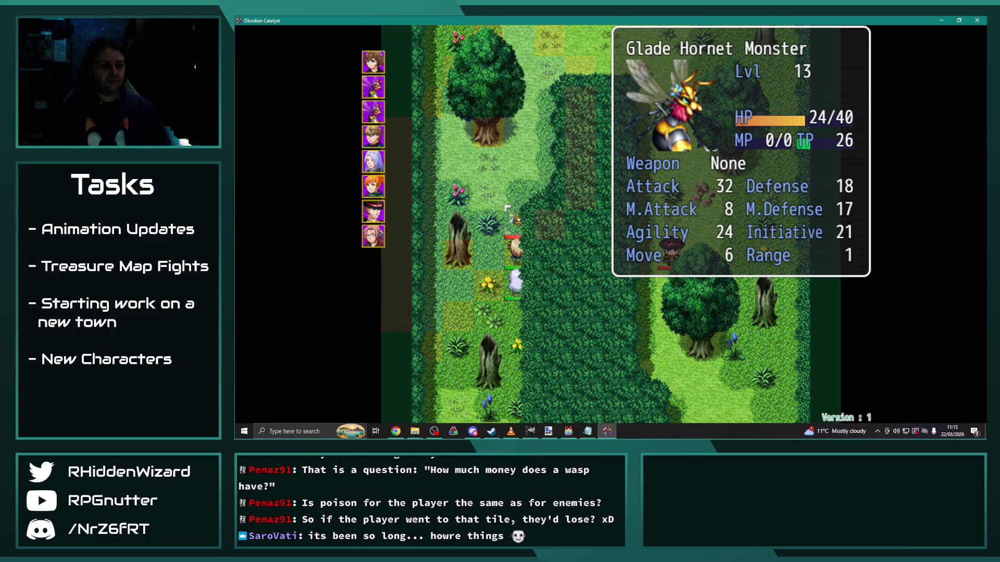
{"action": "key", "text": "Escape"}
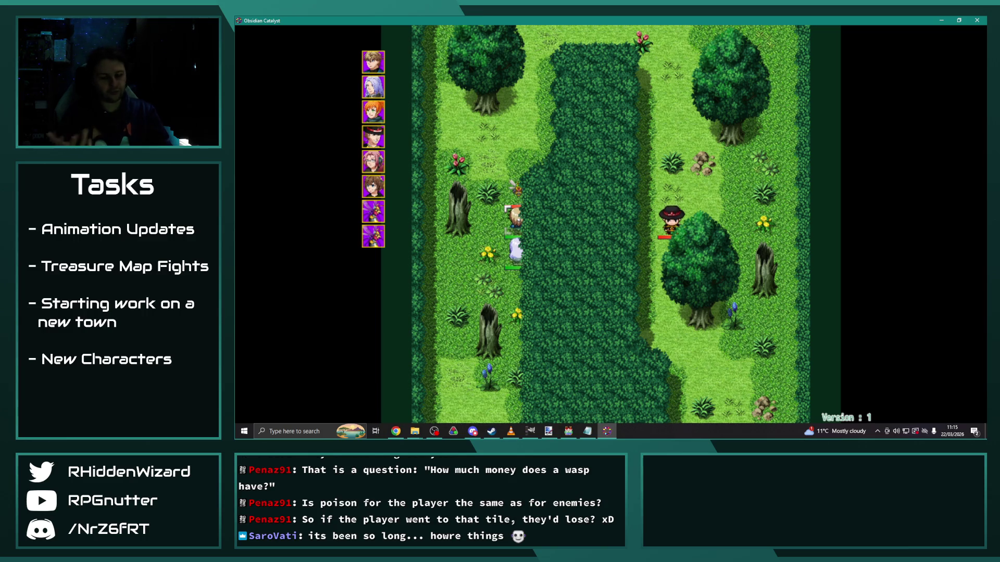
{"action": "key", "text": "Return"}
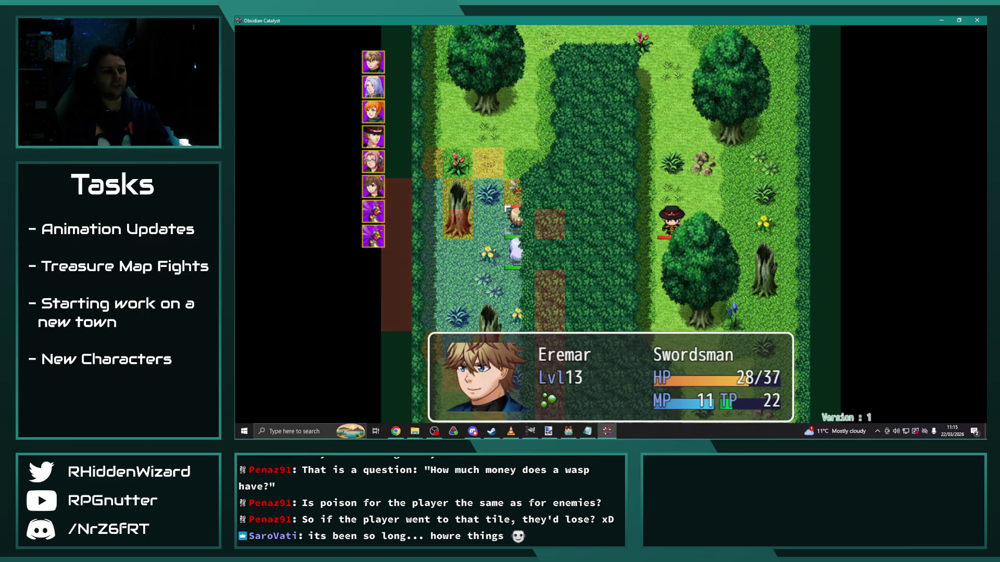
Step: Have Eremar fight the Glade Hornet, then end his turn by waiting
{"action": "key", "text": "Return"}
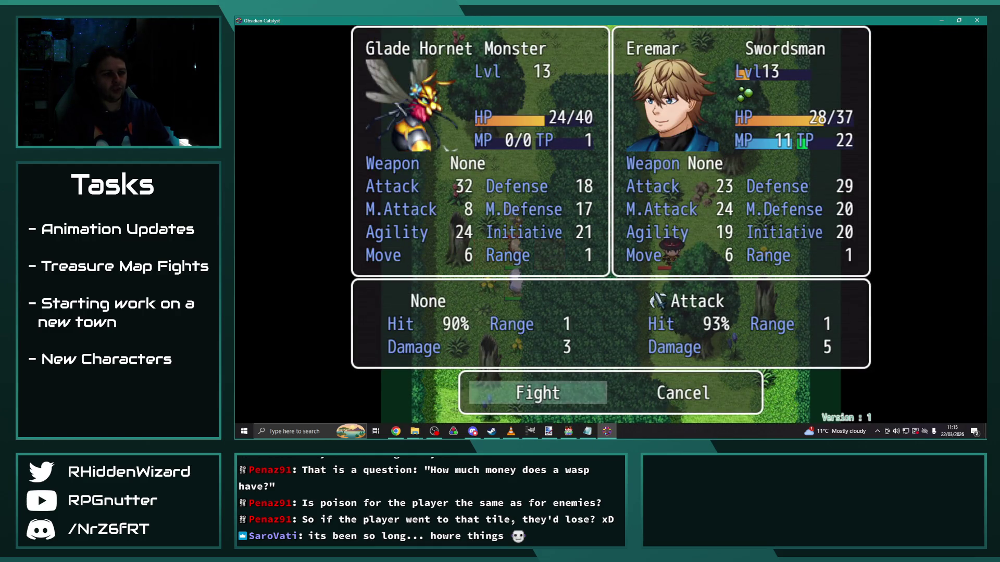
{"action": "key", "text": "Return"}
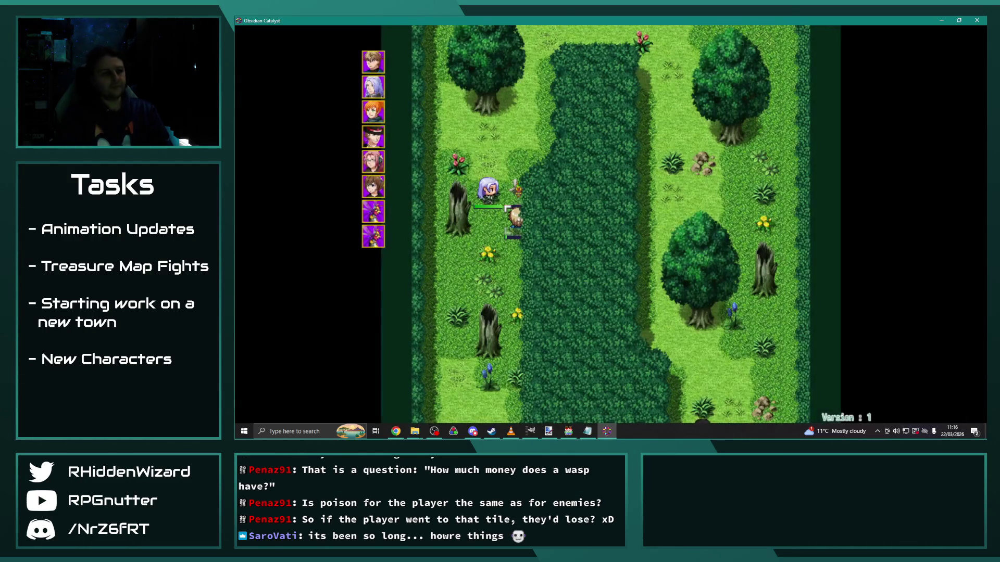
{"action": "key", "text": "Up"}
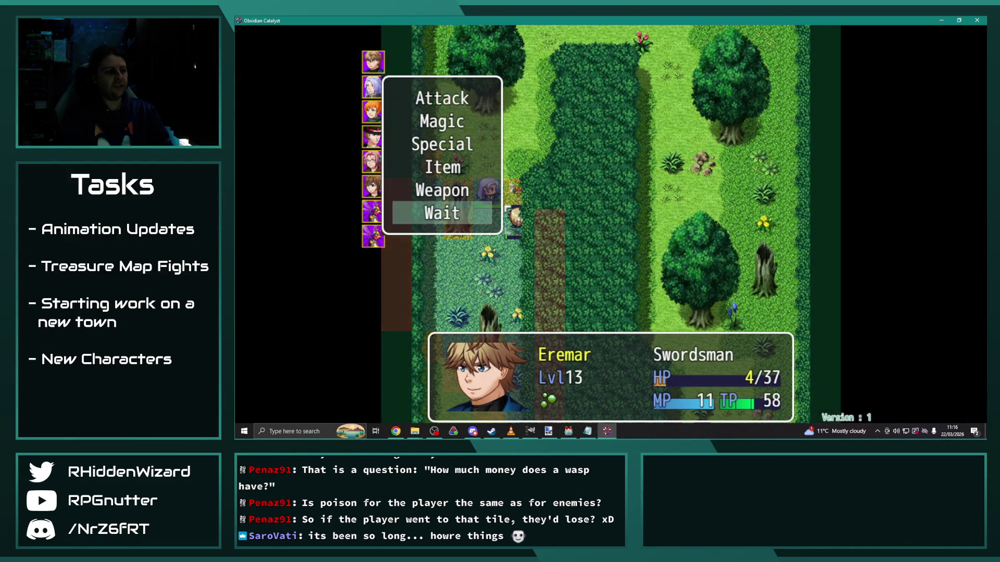
{"action": "key", "text": "Return"}
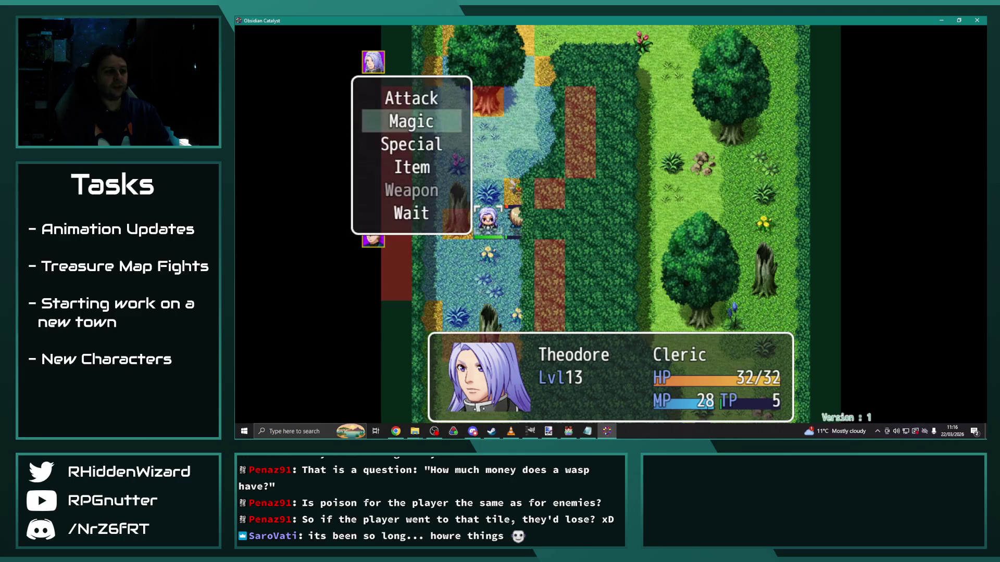
Step: Open Theodore's spells to heal, then wait through Anne's, Eremar's and Theodore's turns
{"action": "key", "text": "Return"}
{"action": "key", "text": "Return"}
{"action": "key", "text": "Return"}
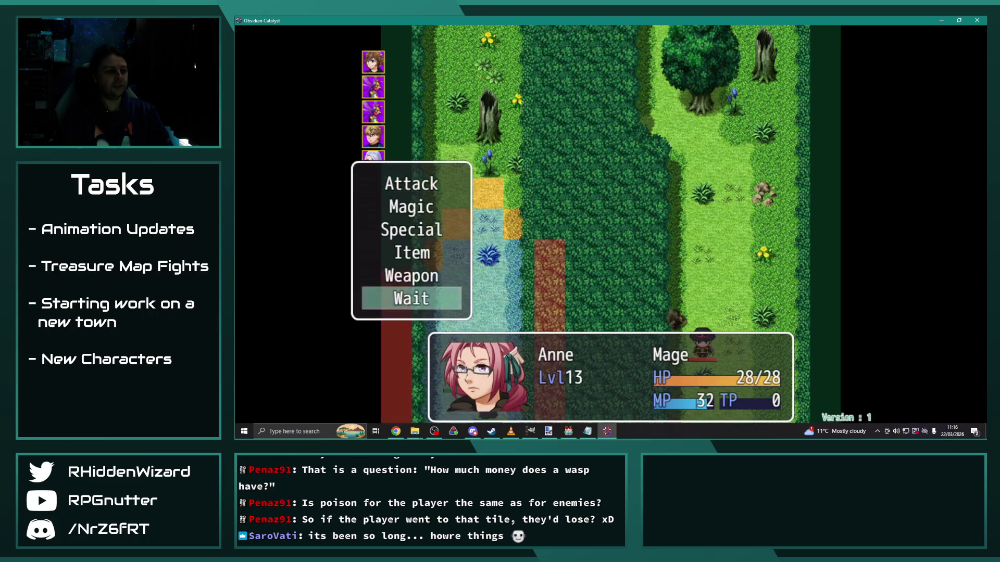
{"action": "key", "text": "Return"}
{"action": "key", "text": "Return"}
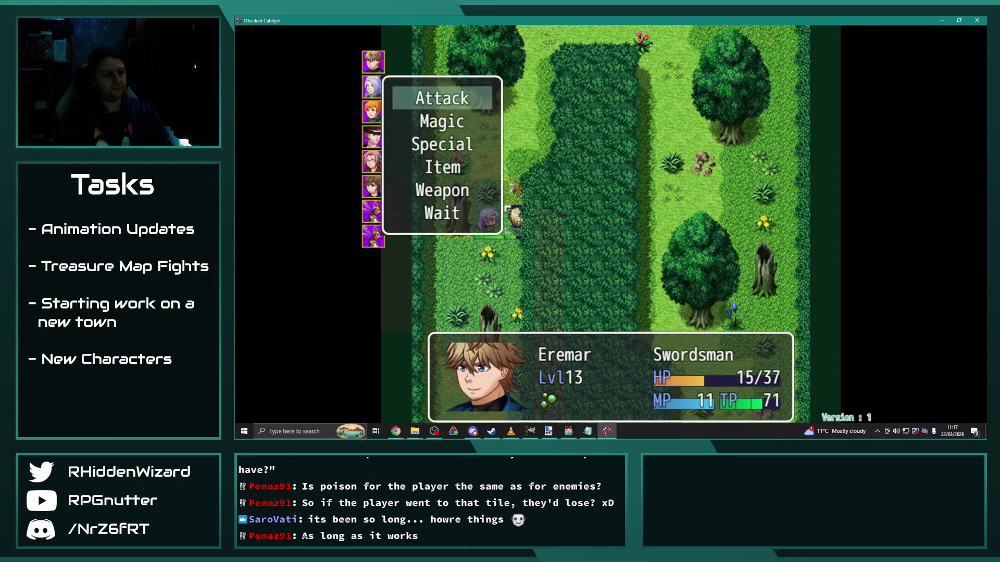
{"action": "key", "text": "Up"}
{"action": "key", "text": "Return"}
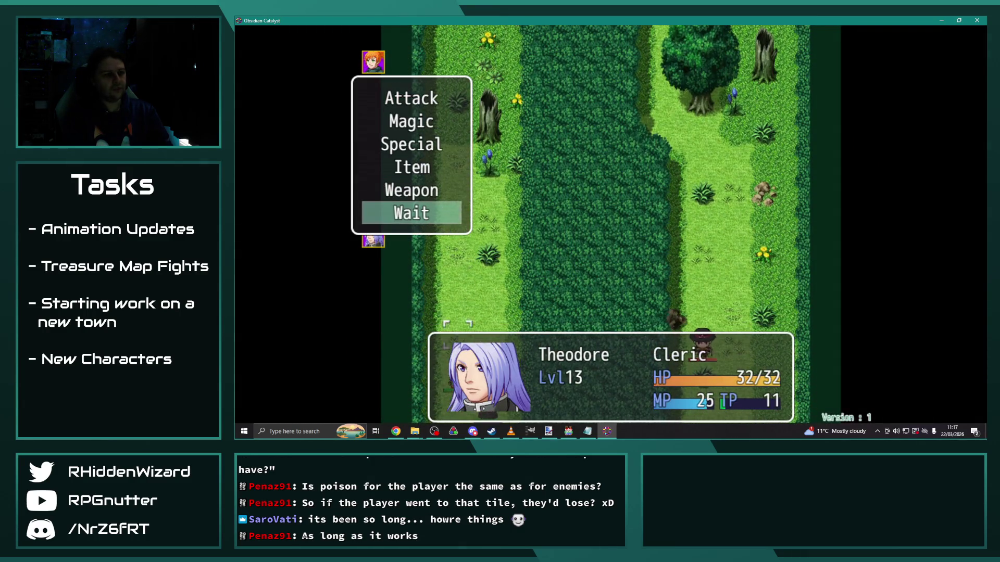
{"action": "key", "text": "Return"}
{"action": "key", "text": "Return"}
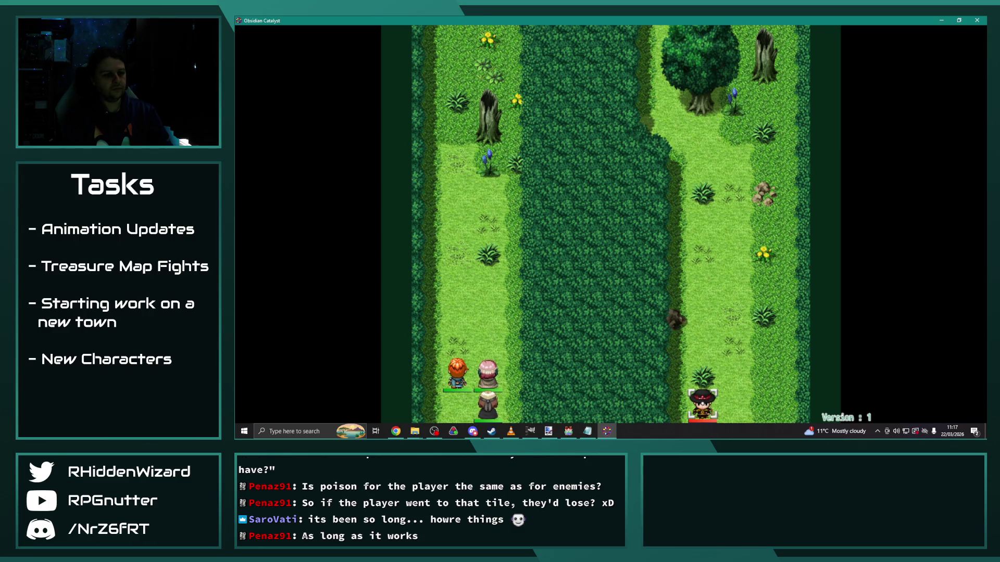
Step: Dismiss Desmond's farewell and the failure narration, then close the playtest window
{"action": "key", "text": "Return"}
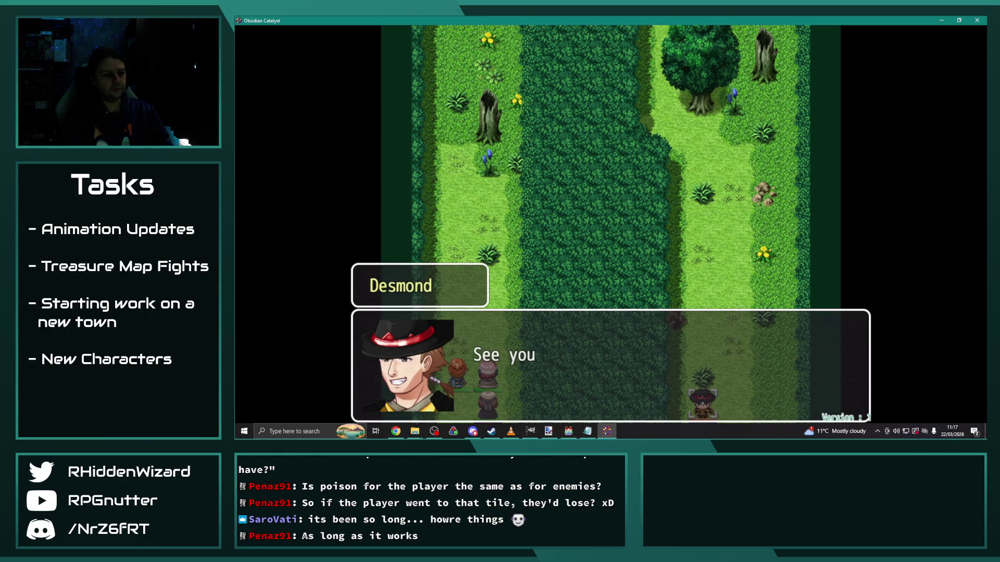
{"action": "key", "text": "Return"}
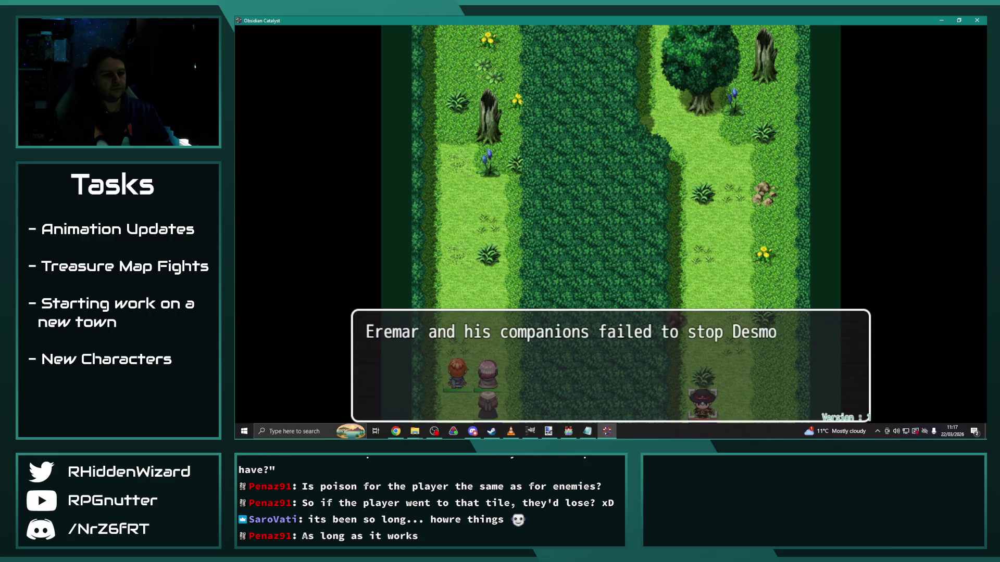
{"action": "key", "text": "Return"}
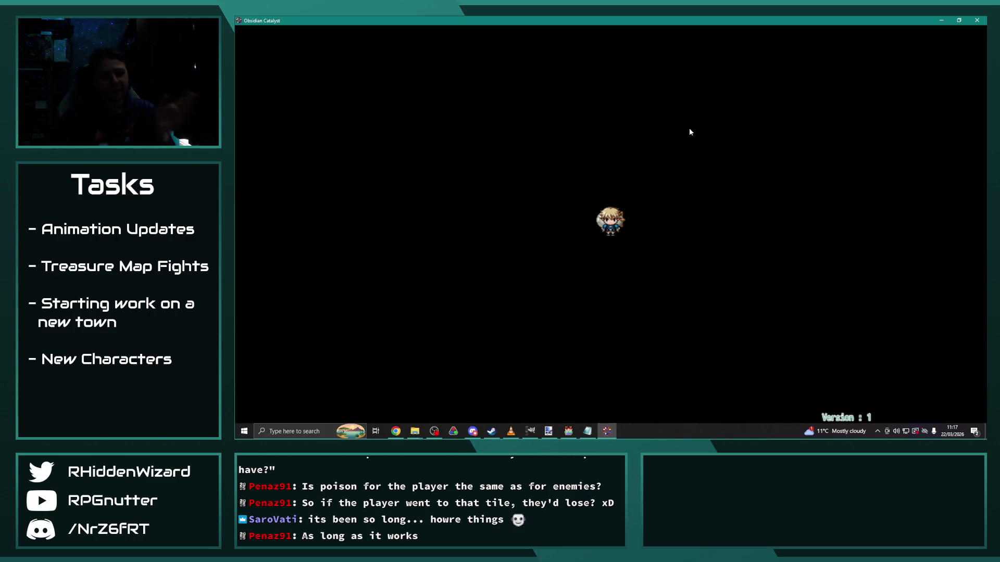
{"action": "left_click", "coordinate": [977, 21]}
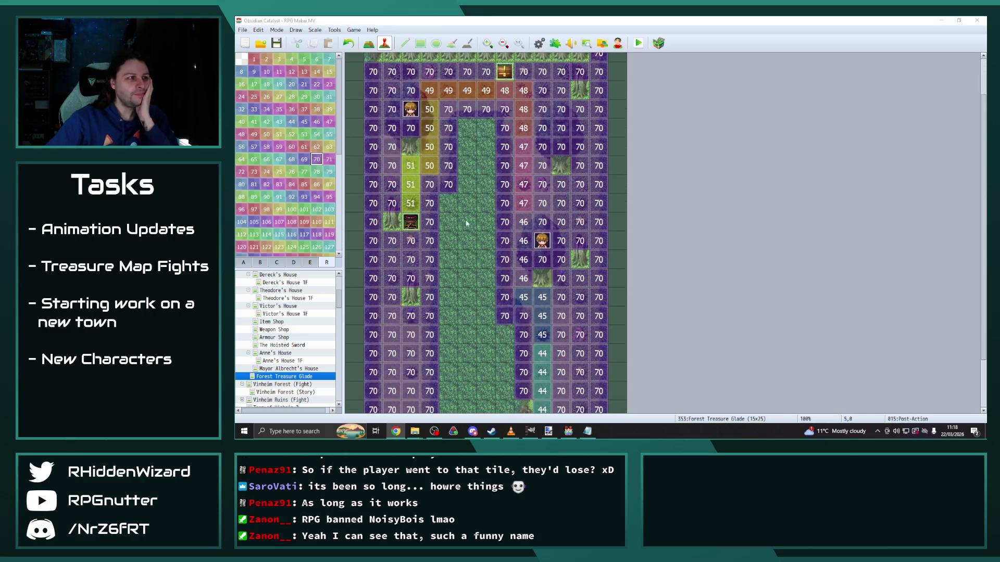
Step: In the Post-Action event, make the first Smoke Bomb animation play on Desmond
{"action": "double_click", "coordinate": [448, 56]}
{"action": "scroll", "coordinate": [763, 256], "scroll_direction": "down", "scroll_amount": 1}
{"action": "left_click_drag", "start_coordinate": [800, 179], "coordinate": [796, 315]}
{"action": "scroll", "coordinate": [685, 299], "scroll_direction": "up", "scroll_amount": 7}
{"action": "scroll", "coordinate": [672, 301], "scroll_direction": "up", "scroll_amount": 8}
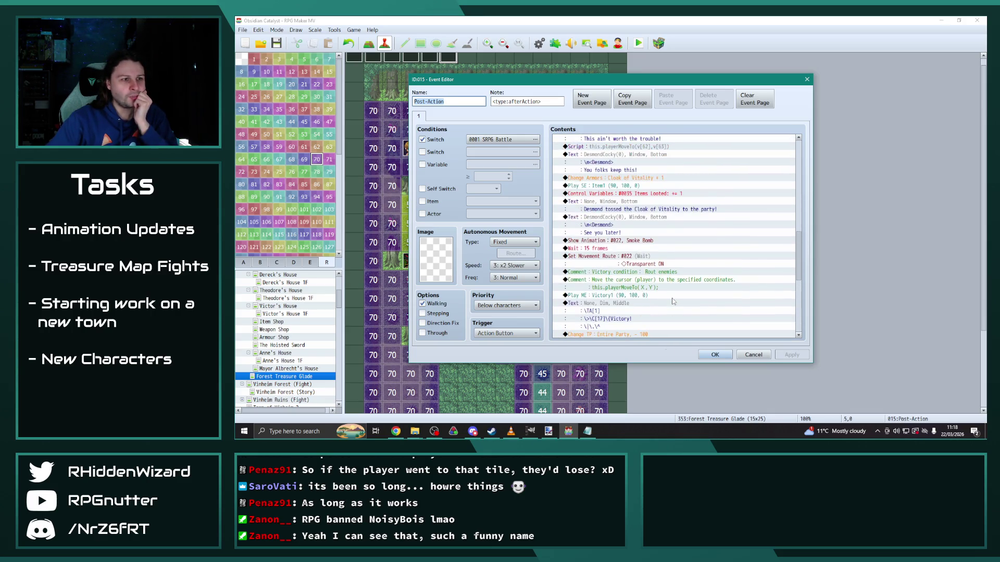
{"action": "scroll", "coordinate": [669, 295], "scroll_direction": "up", "scroll_amount": 4}
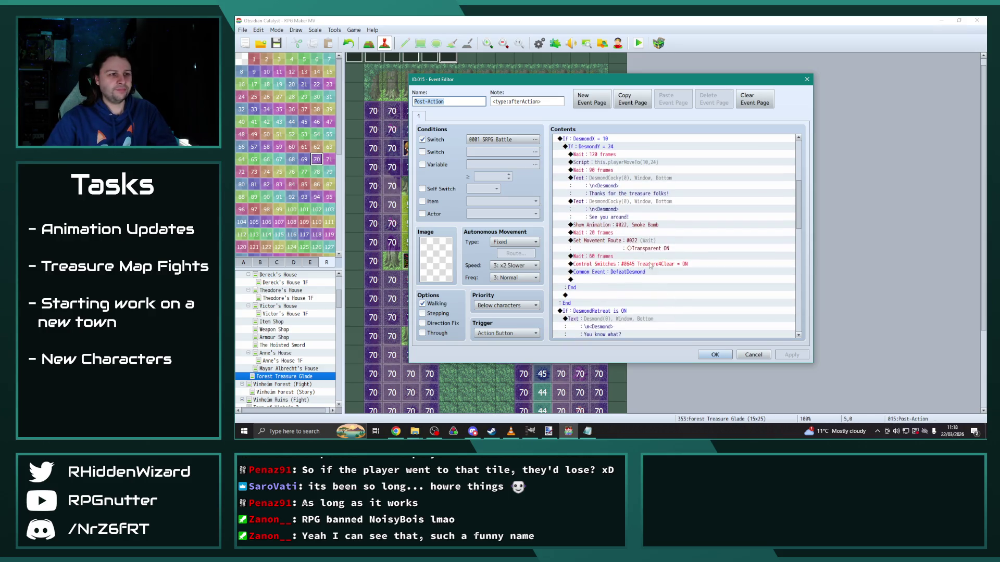
{"action": "scroll", "coordinate": [637, 298], "scroll_direction": "down", "scroll_amount": 1}
{"action": "double_click", "coordinate": [640, 249]}
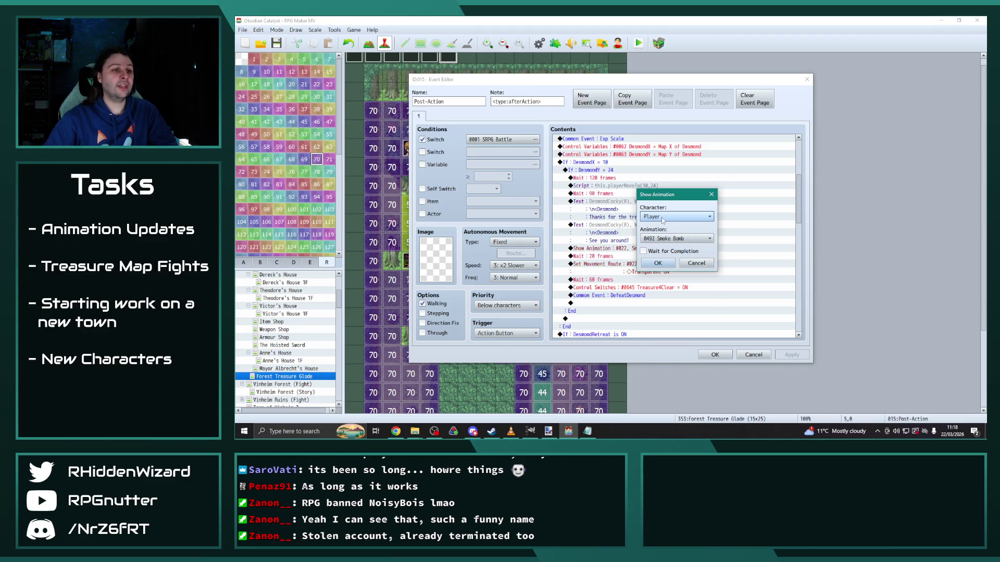
{"action": "left_click", "coordinate": [693, 217]}
{"action": "left_click", "coordinate": [658, 263]}
Step: Change the following movement route's target from Player to Desmond
{"action": "double_click", "coordinate": [651, 264]}
{"action": "left_click", "coordinate": [521, 154]}
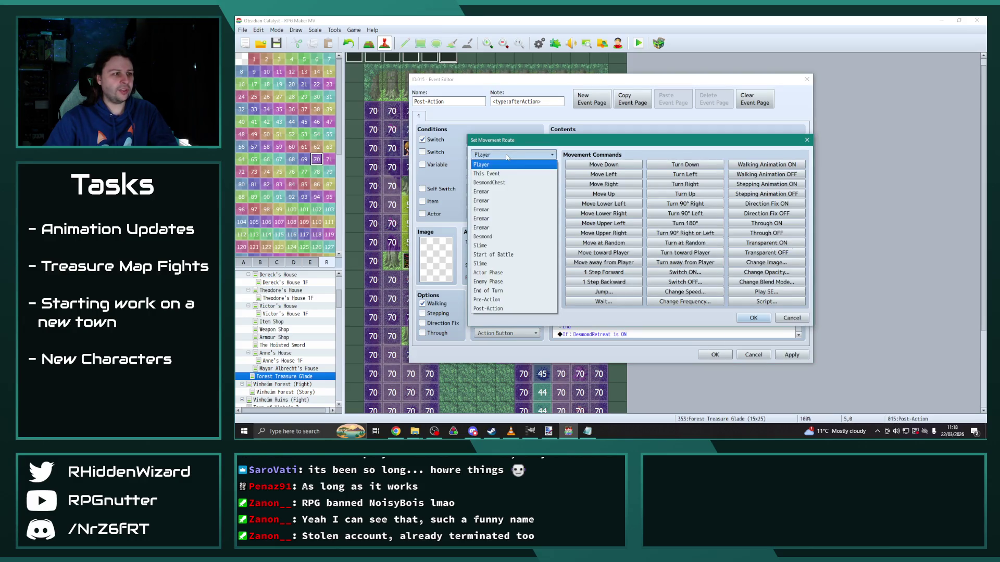
{"action": "left_click", "coordinate": [513, 235]}
{"action": "left_click", "coordinate": [750, 318]}
Step: Set the second Smoke Bomb animation's target to Desmond
{"action": "scroll", "coordinate": [654, 295], "scroll_direction": "down", "scroll_amount": 5}
{"action": "scroll", "coordinate": [653, 255], "scroll_direction": "down", "scroll_amount": 3}
{"action": "left_click", "coordinate": [619, 201]}
{"action": "double_click", "coordinate": [619, 201]}
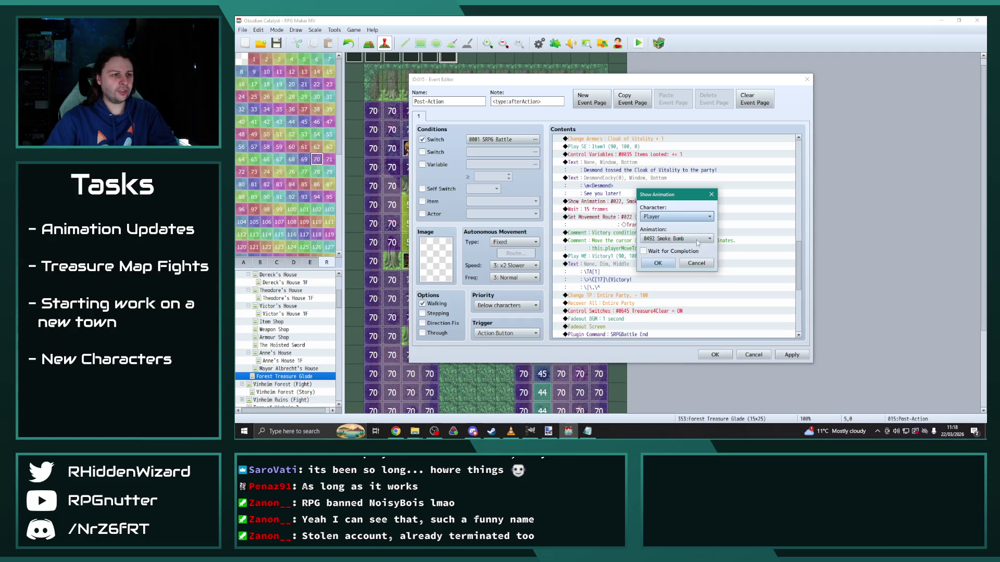
{"action": "left_click", "coordinate": [677, 216]}
{"action": "left_click", "coordinate": [663, 297]}
{"action": "left_click", "coordinate": [658, 263]}
Step: Make the second movement route move Desmond instead of the player
{"action": "double_click", "coordinate": [604, 217]}
{"action": "left_click", "coordinate": [513, 155]}
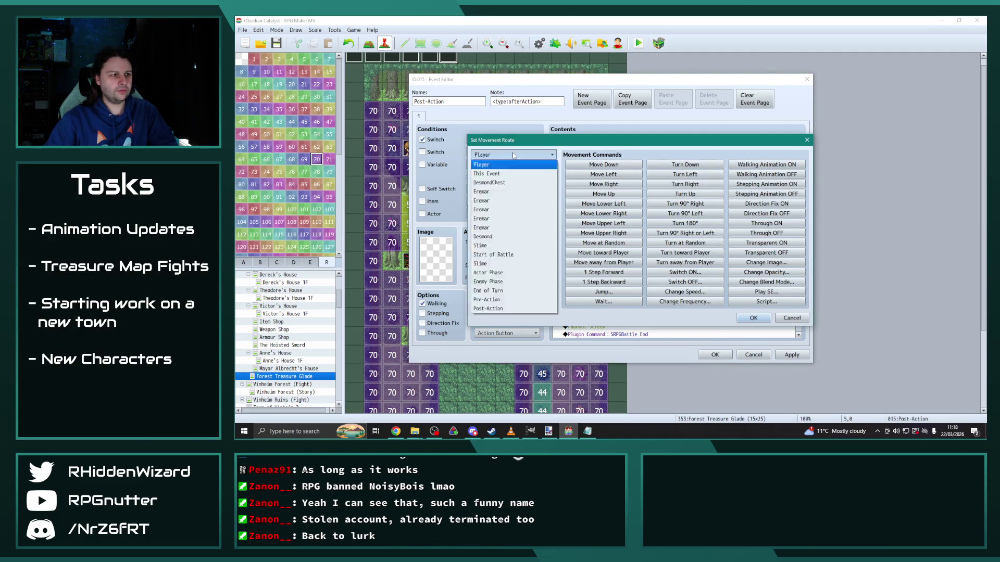
{"action": "left_click", "coordinate": [501, 251]}
{"action": "left_click", "coordinate": [743, 318]}
Step: Save and close the Post-Action event
{"action": "scroll", "coordinate": [691, 301], "scroll_direction": "down", "scroll_amount": 5}
{"action": "scroll", "coordinate": [690, 301], "scroll_direction": "down", "scroll_amount": 2}
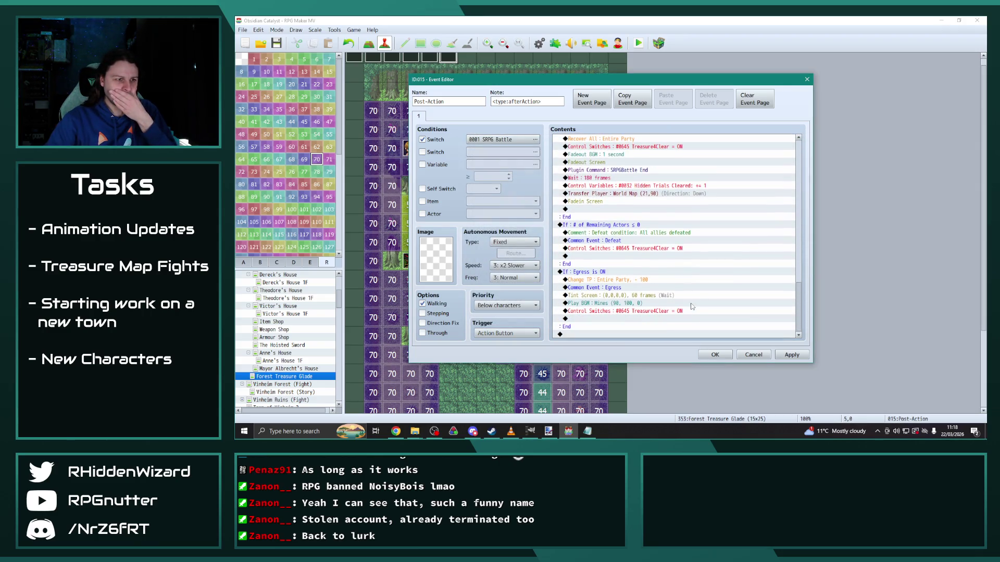
{"action": "left_click", "coordinate": [715, 354]}
Step: Bring up the OC Kanban spreadsheet full screen
{"action": "left_click", "coordinate": [512, 432]}
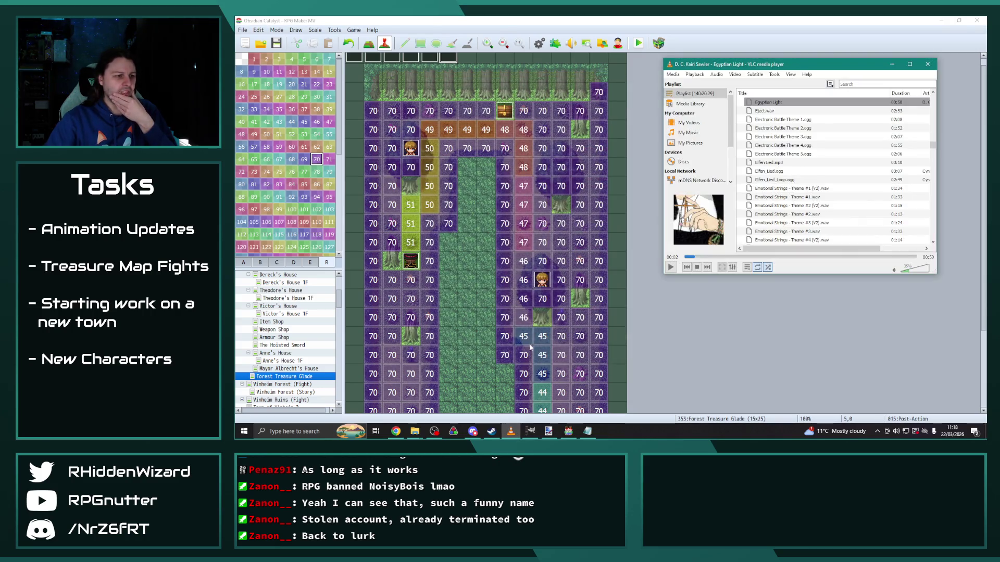
{"action": "left_click", "coordinate": [466, 23]}
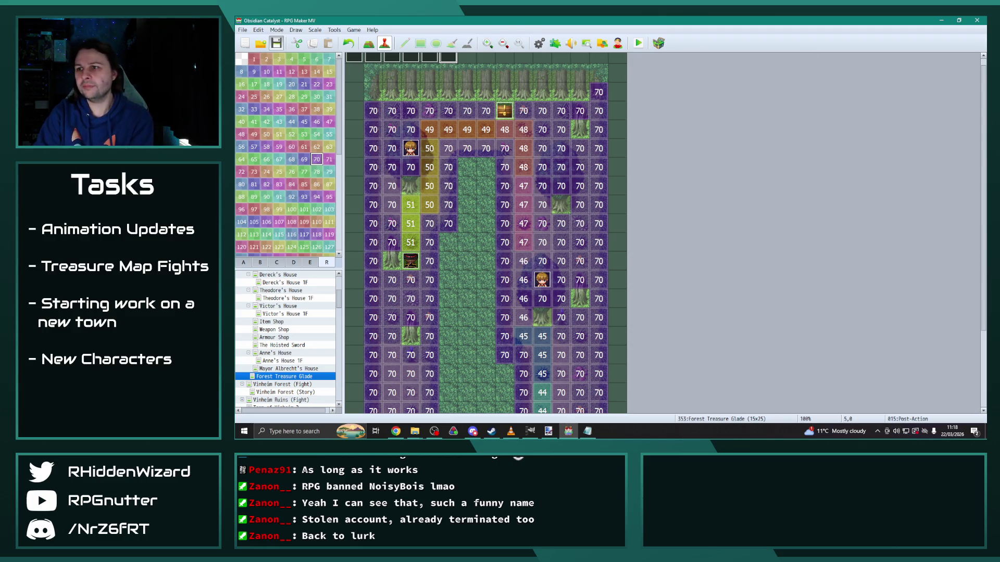
{"action": "left_click", "coordinate": [396, 431]}
{"action": "left_click", "coordinate": [853, 34]}
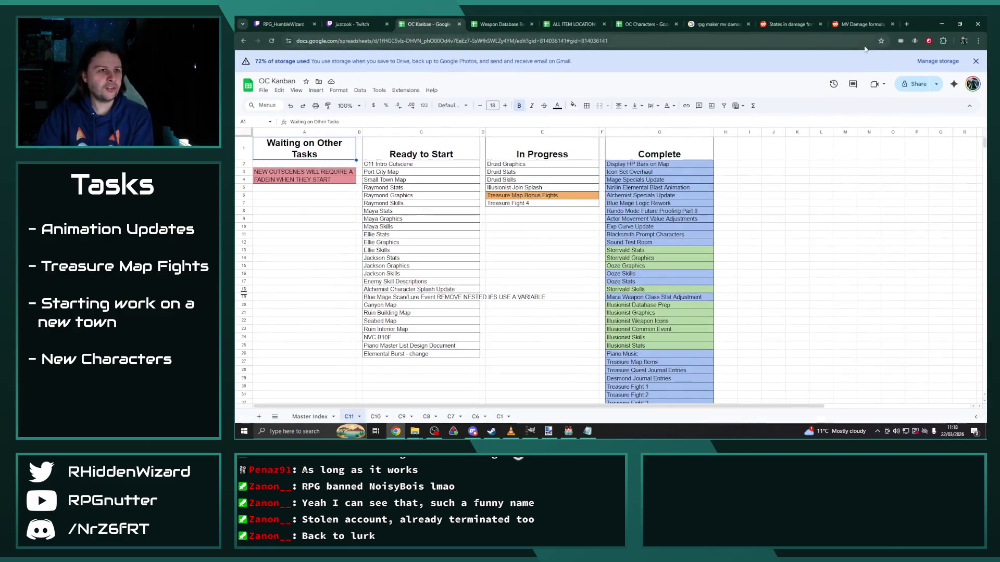
Step: Move Treasure Fight 4 from E7 to G34 in the Complete column and fill it blue
{"action": "left_click", "coordinate": [562, 203]}
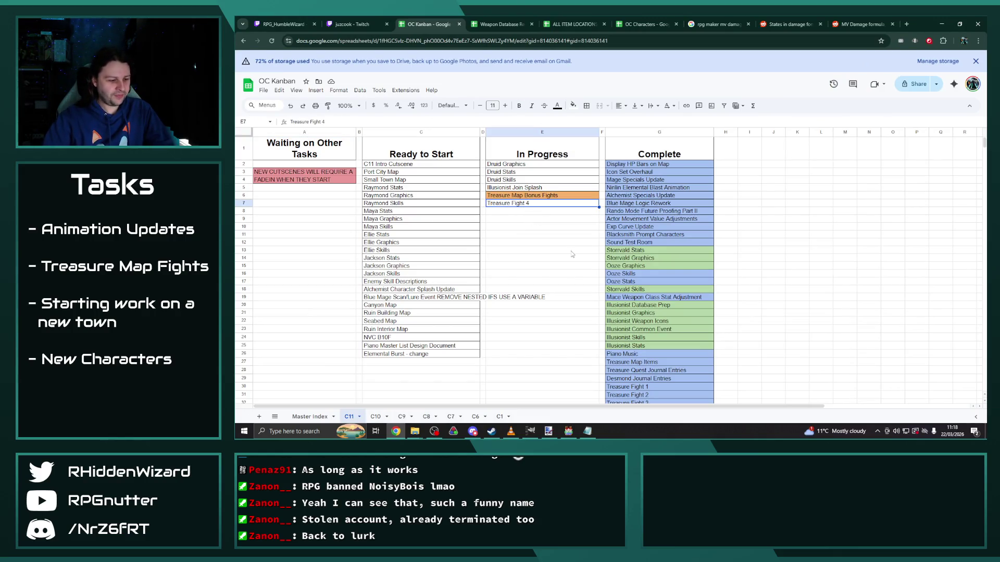
{"action": "scroll", "coordinate": [571, 254], "scroll_direction": "down", "scroll_amount": 5}
{"action": "scroll", "coordinate": [632, 237], "scroll_direction": "up", "scroll_amount": 1}
{"action": "left_click", "coordinate": [637, 224]}
{"action": "type", "text": "Treasure Fight 4"}
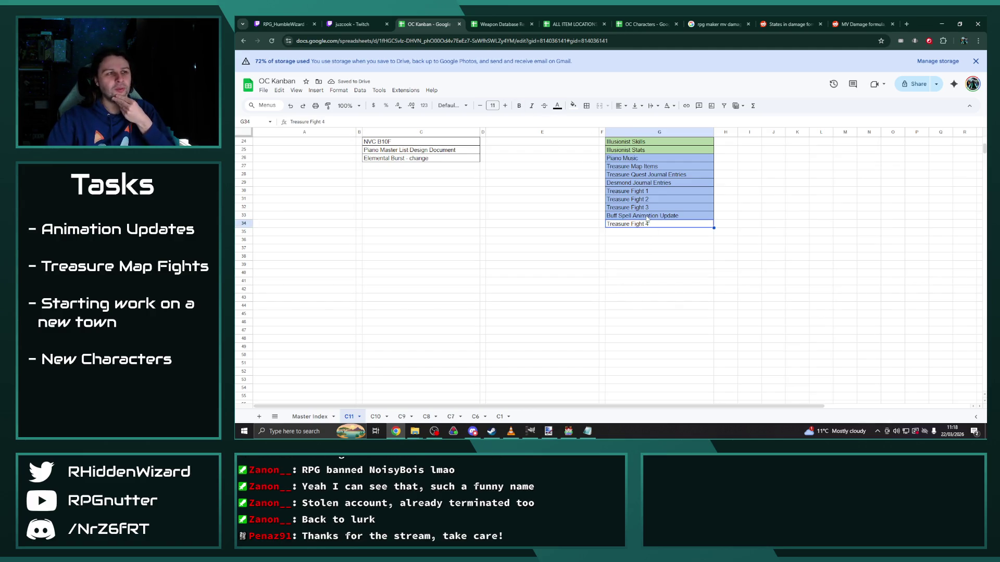
{"action": "scroll", "coordinate": [649, 220], "scroll_direction": "up", "scroll_amount": 2}
{"action": "left_click", "coordinate": [572, 106]}
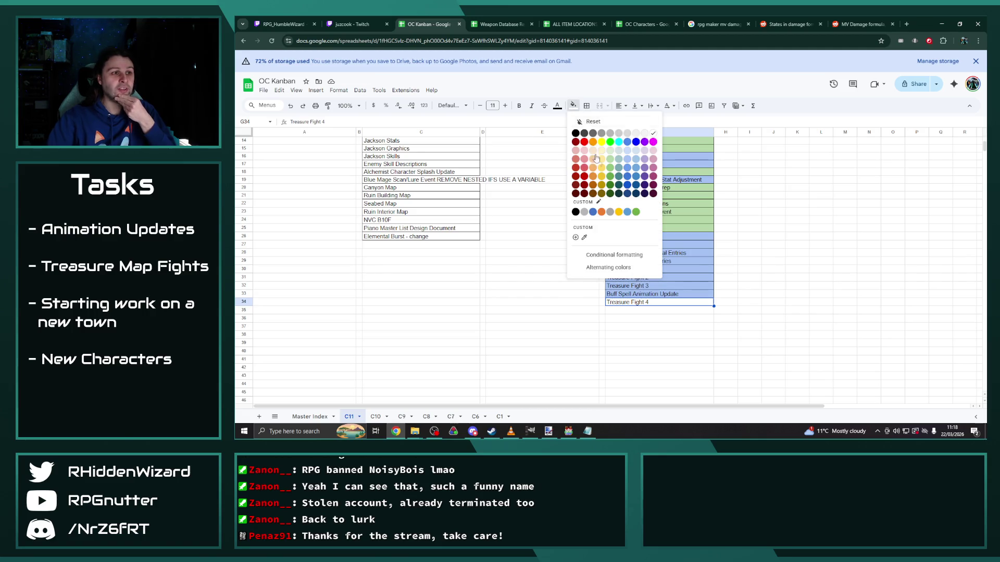
{"action": "left_click", "coordinate": [628, 159]}
Step: Look over the Treasure Map Items, Blue Mage Scan/Lure Event and NVC B10F task cells
{"action": "left_click", "coordinate": [646, 245]}
{"action": "scroll", "coordinate": [571, 302], "scroll_direction": "up", "scroll_amount": 2}
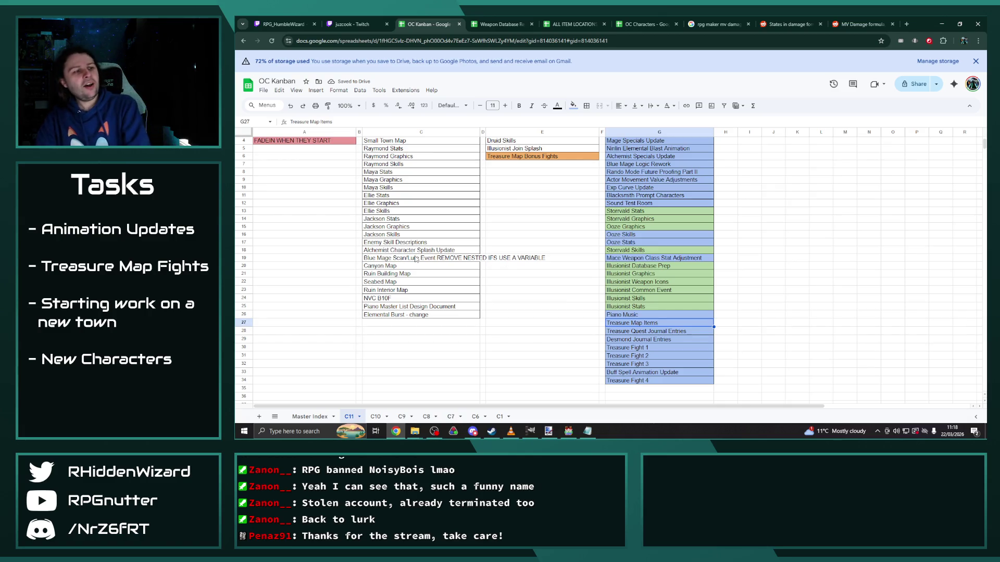
{"action": "left_click", "coordinate": [396, 259]}
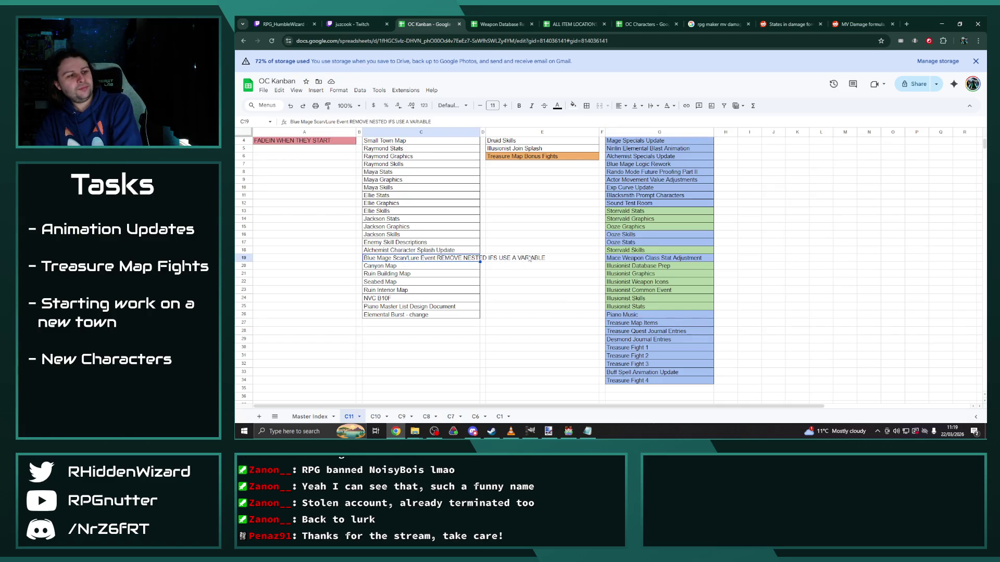
{"action": "key", "text": "Down"}
{"action": "key", "text": "Down"}
{"action": "key", "text": "Down"}
{"action": "left_click", "coordinate": [375, 258]}
{"action": "left_click", "coordinate": [333, 253]}
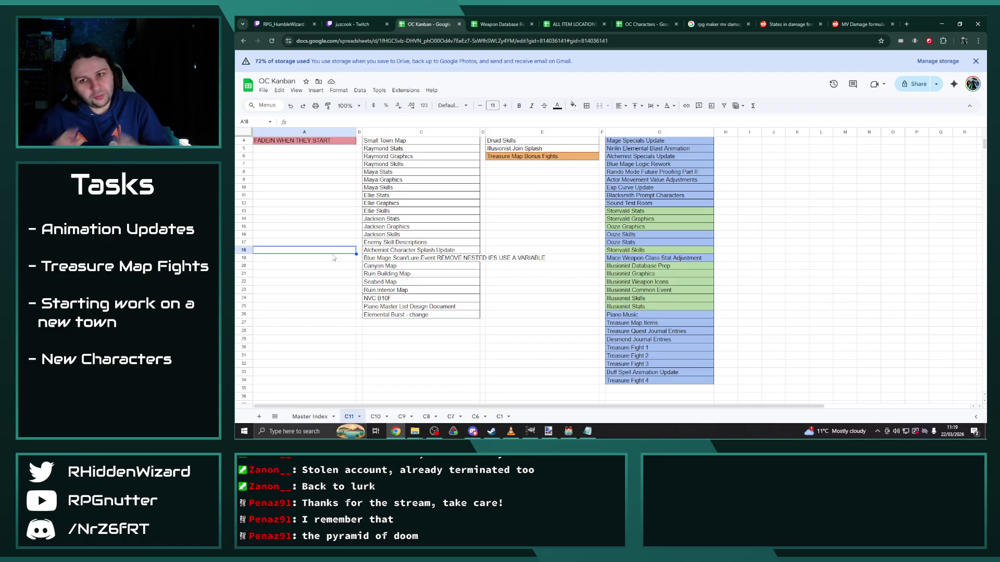
Step: Check the Piano Master List Design Document task, then close the kanban browser window
{"action": "scroll", "coordinate": [332, 253], "scroll_direction": "up", "scroll_amount": 2}
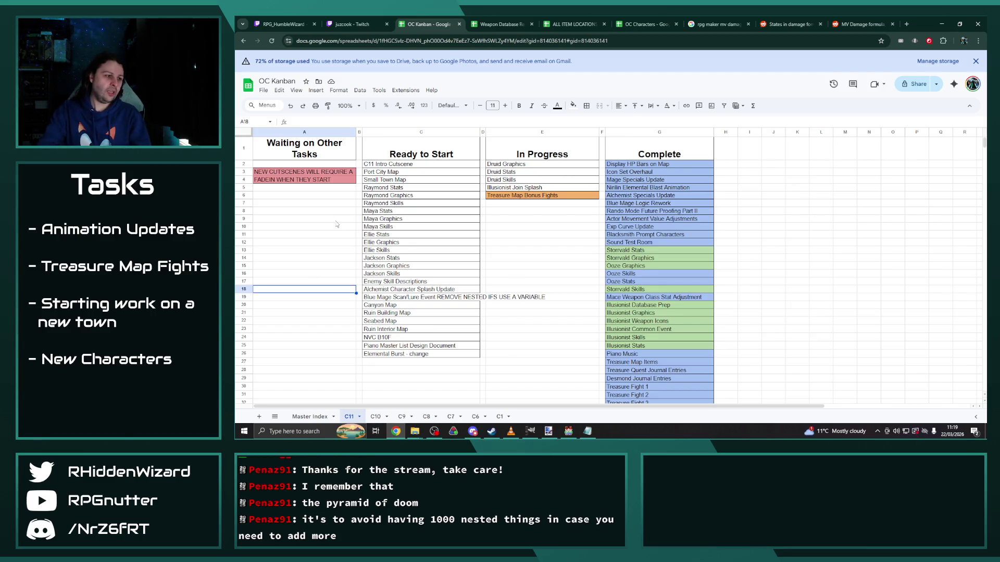
{"action": "left_click", "coordinate": [433, 346]}
{"action": "left_click", "coordinate": [326, 346]}
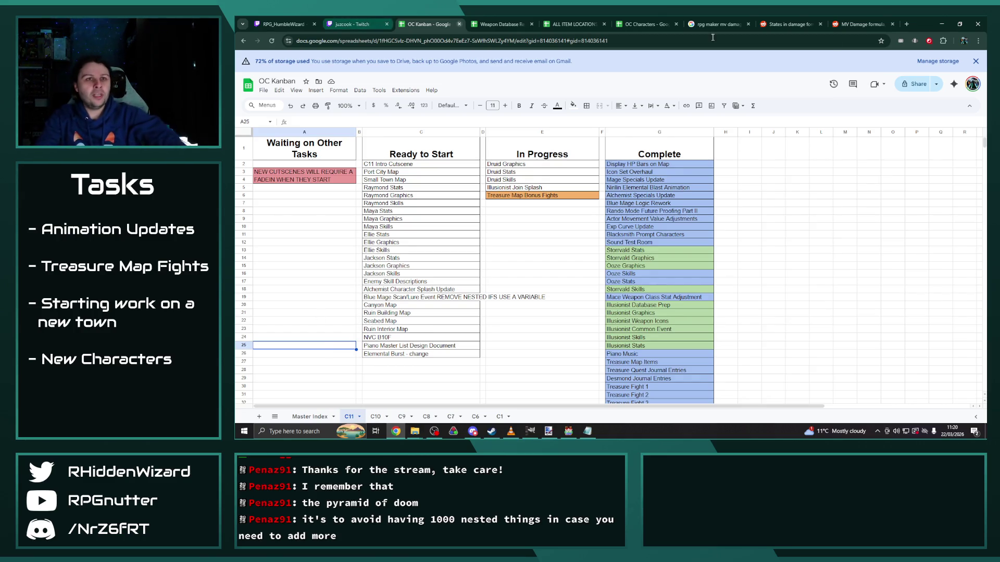
{"action": "left_click", "coordinate": [978, 24]}
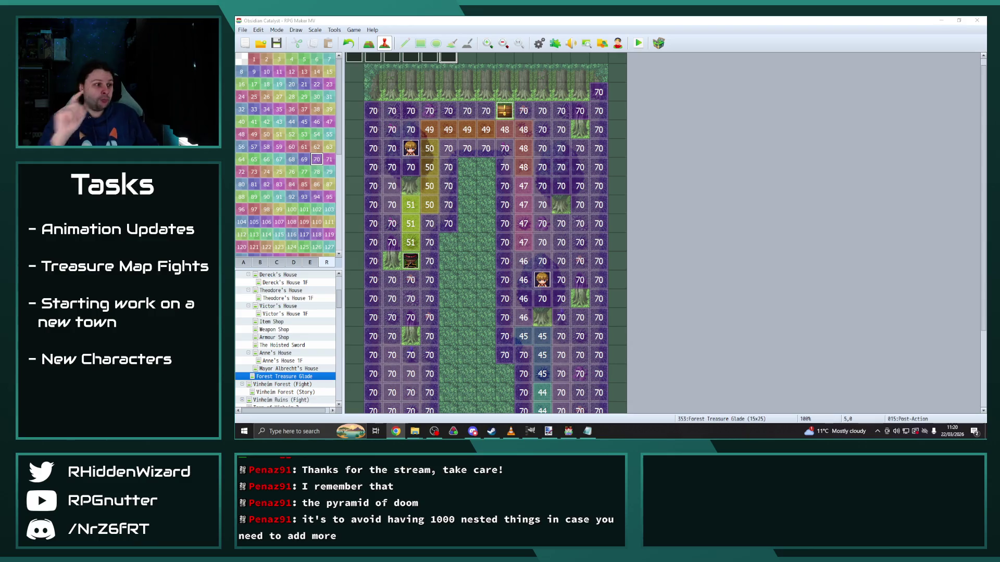
Step: Open Drastvir Hills (Fight) with tileset A showing, then view the database Items list
{"action": "left_click_drag", "start_coordinate": [339, 299], "coordinate": [339, 342]}
{"action": "left_click", "coordinate": [241, 284]}
{"action": "scroll", "coordinate": [296, 390], "scroll_direction": "down", "scroll_amount": 10}
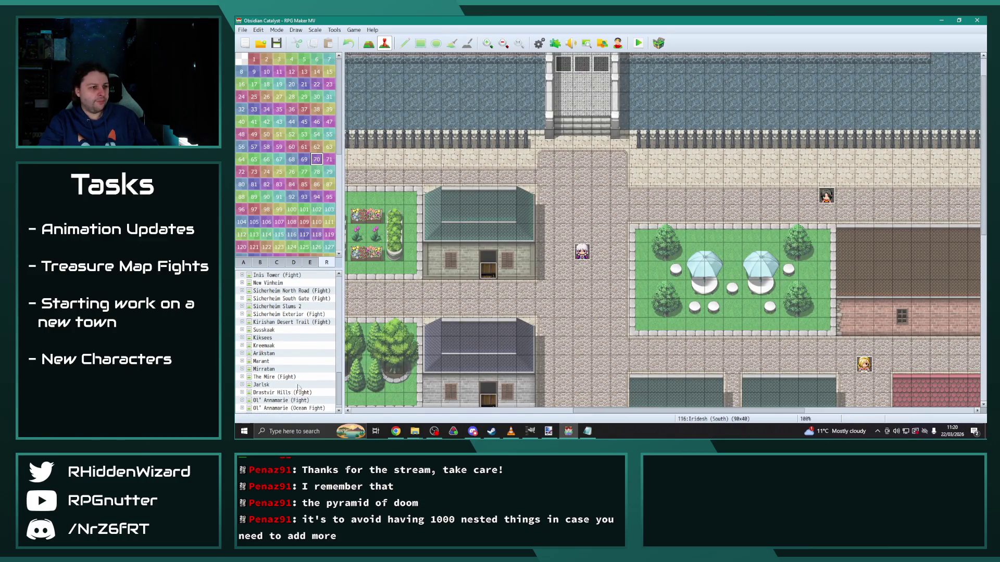
{"action": "left_click", "coordinate": [296, 392]}
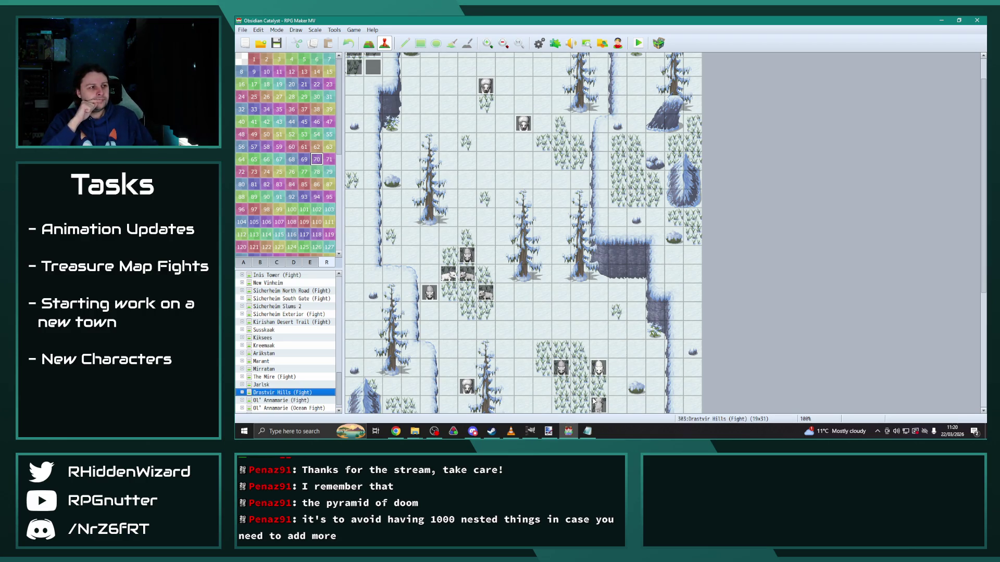
{"action": "left_click", "coordinate": [241, 264]}
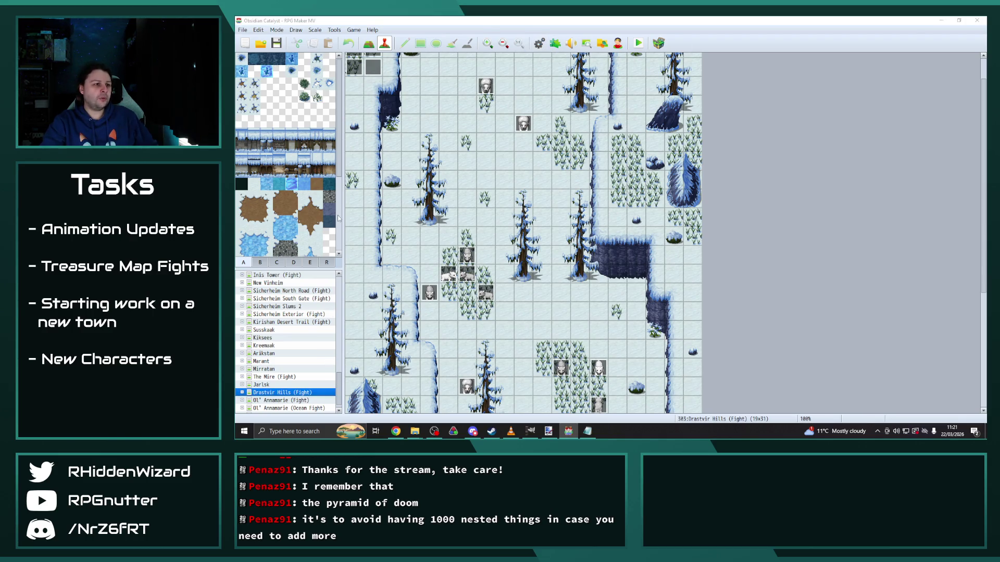
{"action": "left_click", "coordinate": [409, 133]}
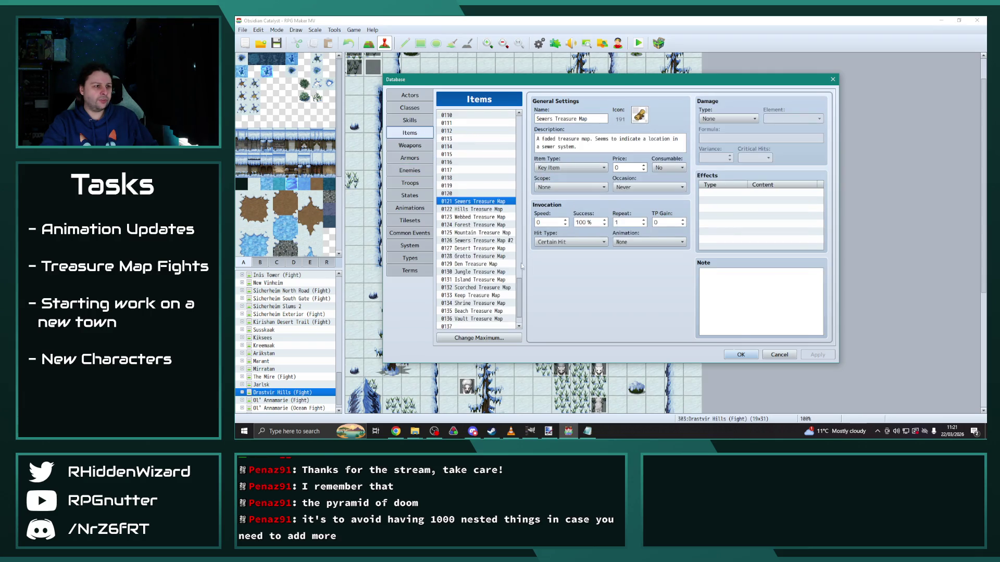
Step: Inspect the 0130 Jungle Treasure Map item's details, then close the Database
{"action": "left_click", "coordinate": [477, 273]}
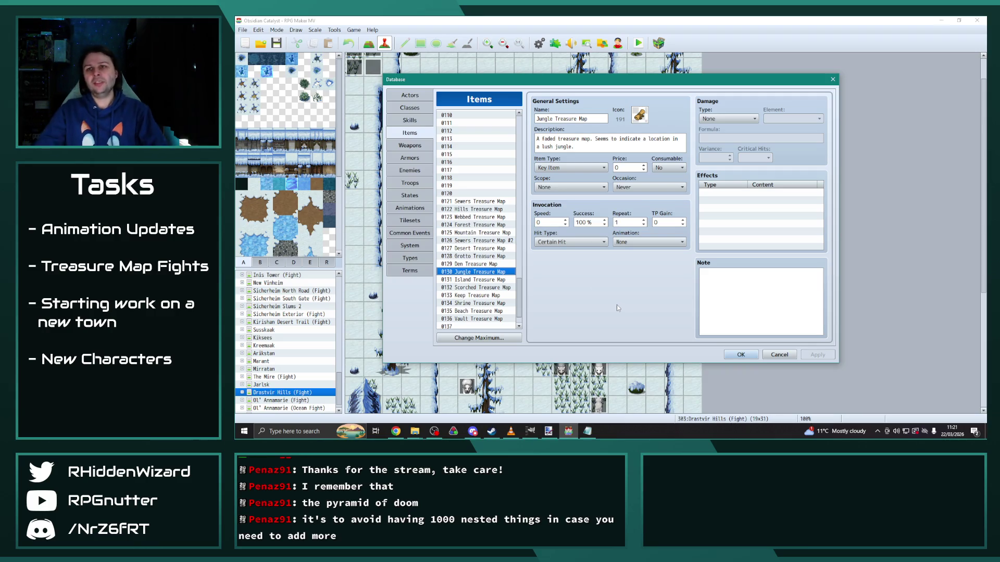
{"action": "key", "text": "alt+Tab"}
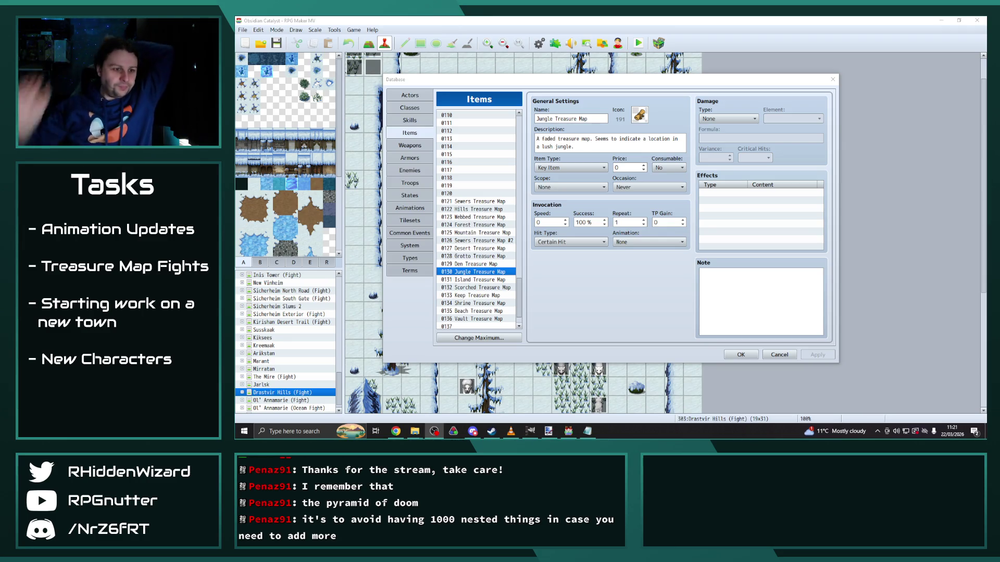
{"action": "left_click", "coordinate": [740, 355]}
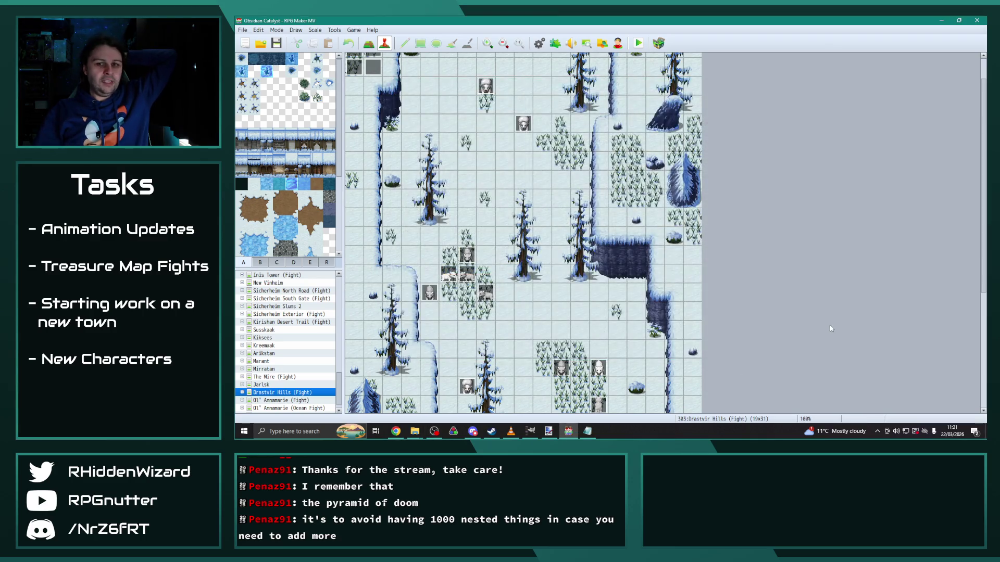